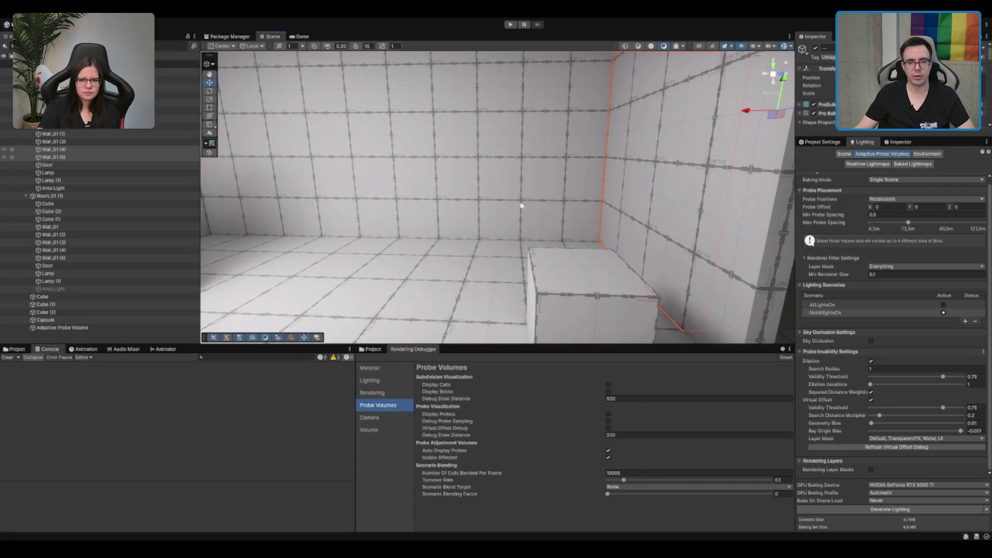
- Set Min Probe Spacing to 1 in Adaptive Probe Volumes and rebake the lighting
key("f")
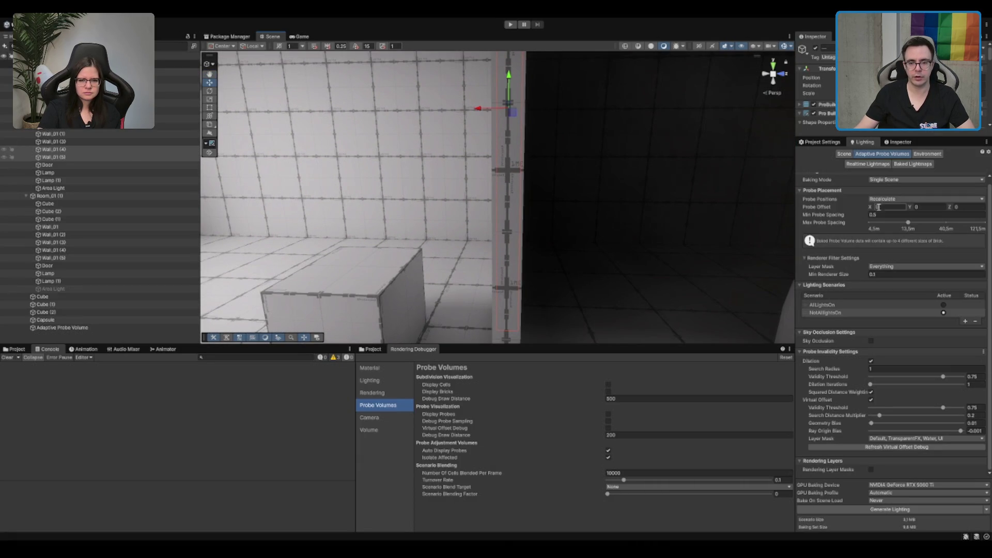
left_click(875, 214)
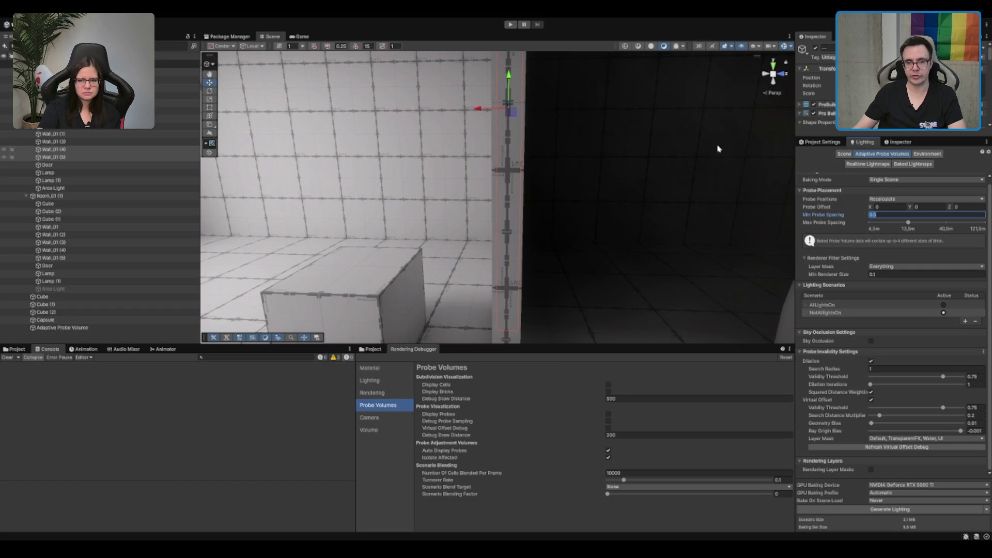
type("1")
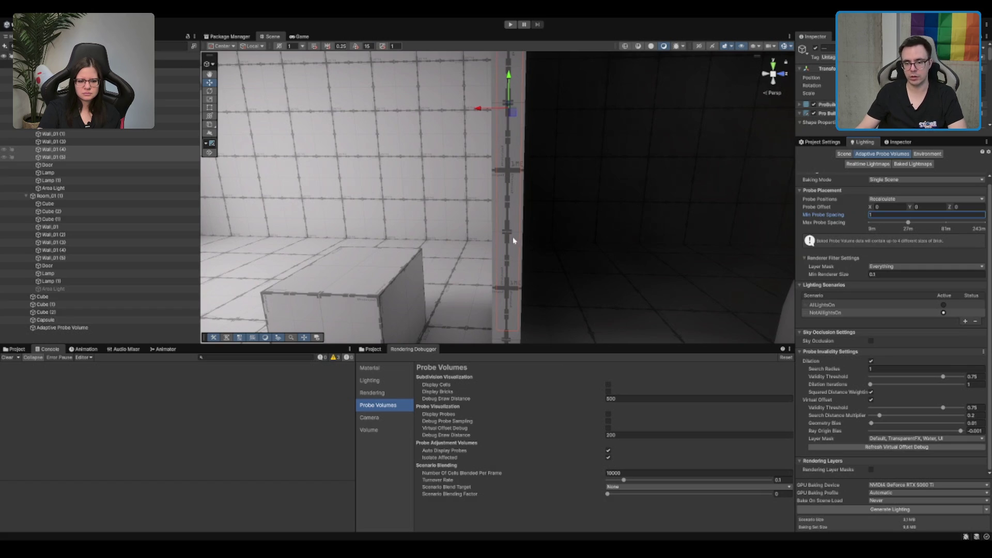
left_click_drag(573, 202, 499, 192)
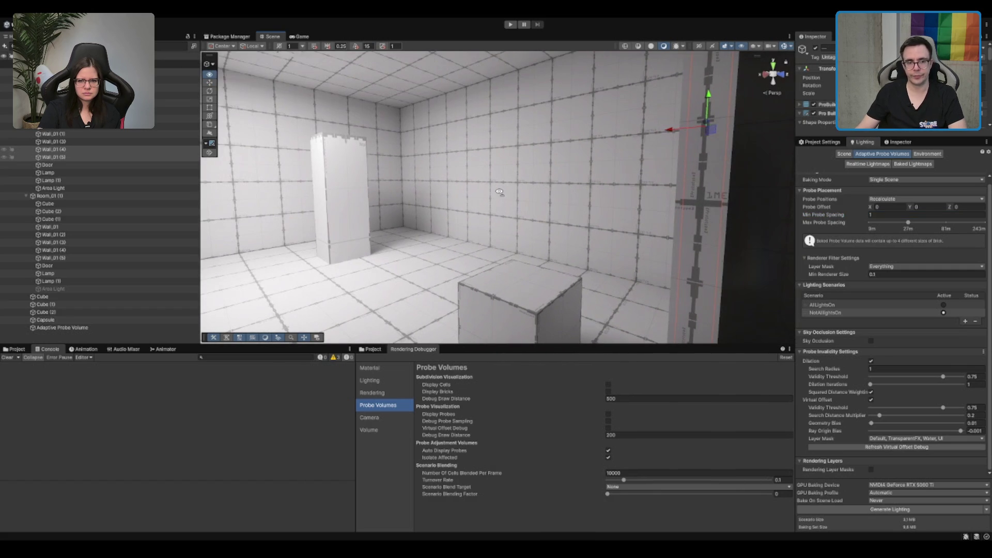
left_click(944, 508)
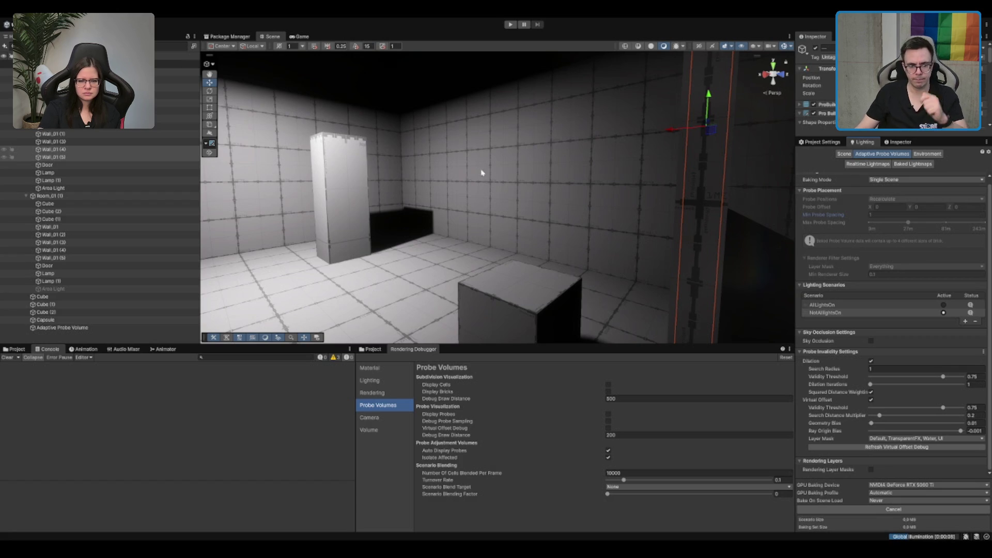
- Turn on Display Probes to show the baked probe spheres throughout the room
left_click_drag(587, 244, 613, 241)
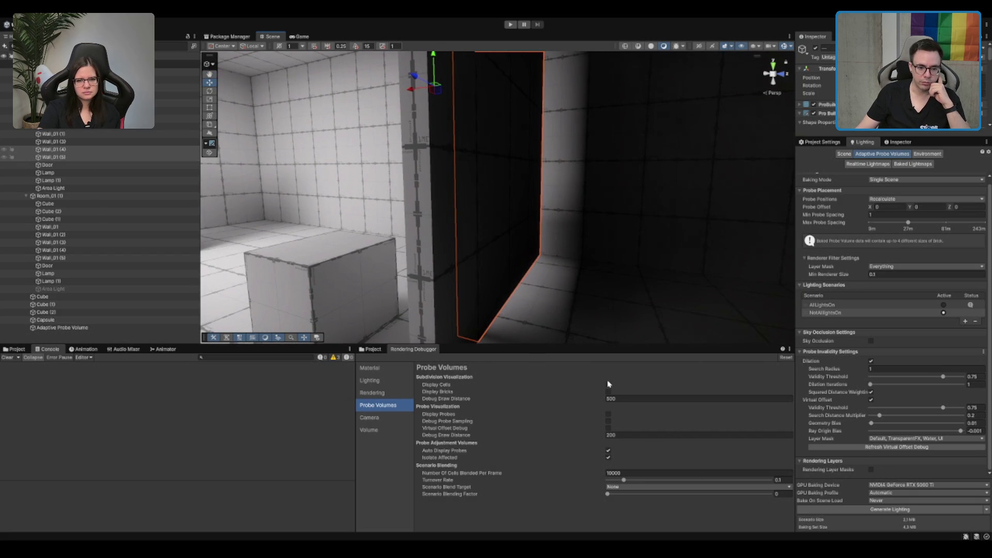
left_click(608, 414)
mouse_move(571, 274)
left_mouse_down()
mouse_move(652, 270)
mouse_move(589, 250)
mouse_move(592, 263)
left_mouse_up()
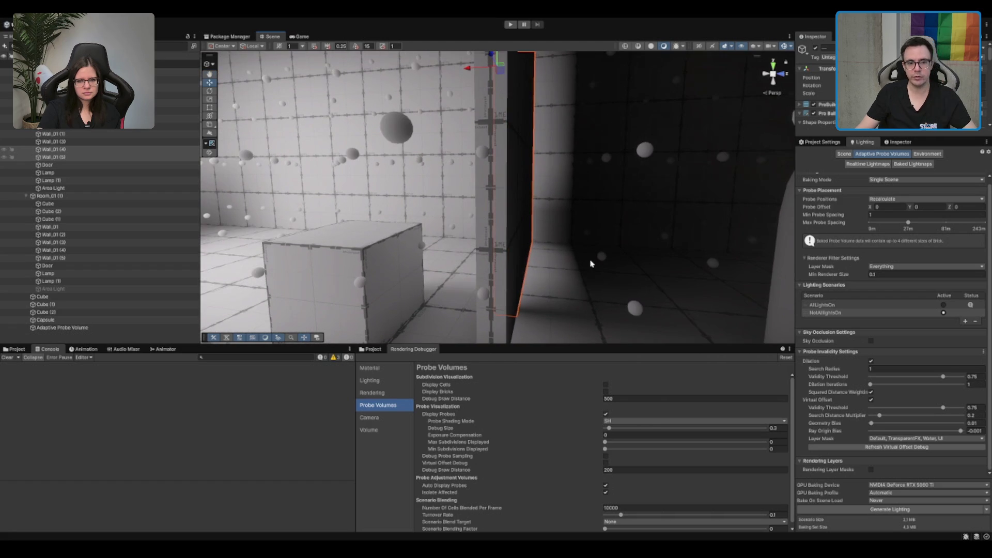
- Select the Door and slide it along its Z axis
scroll(556, 232, "up", 3)
scroll(547, 279, "down", 3)
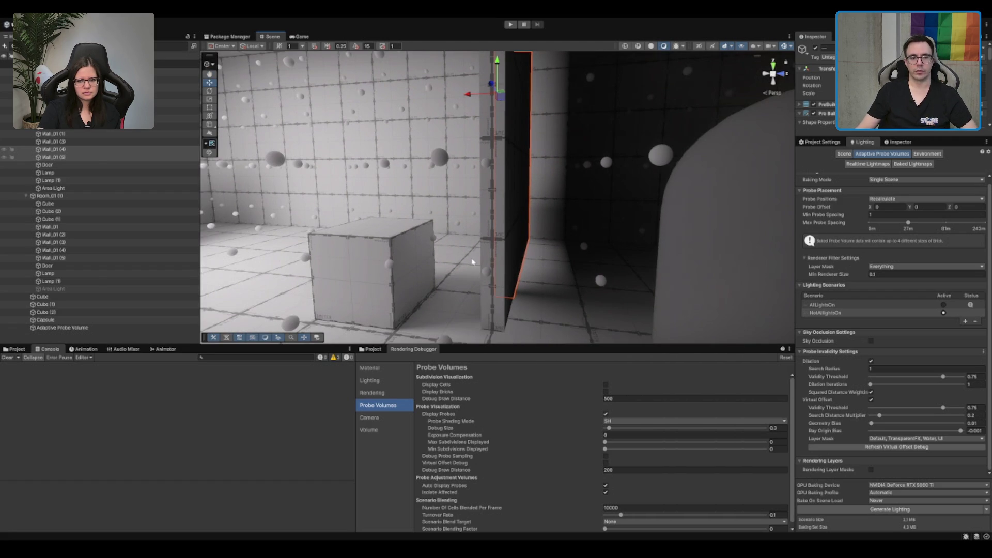
left_click(499, 276)
left_click_drag(524, 93, 578, 111)
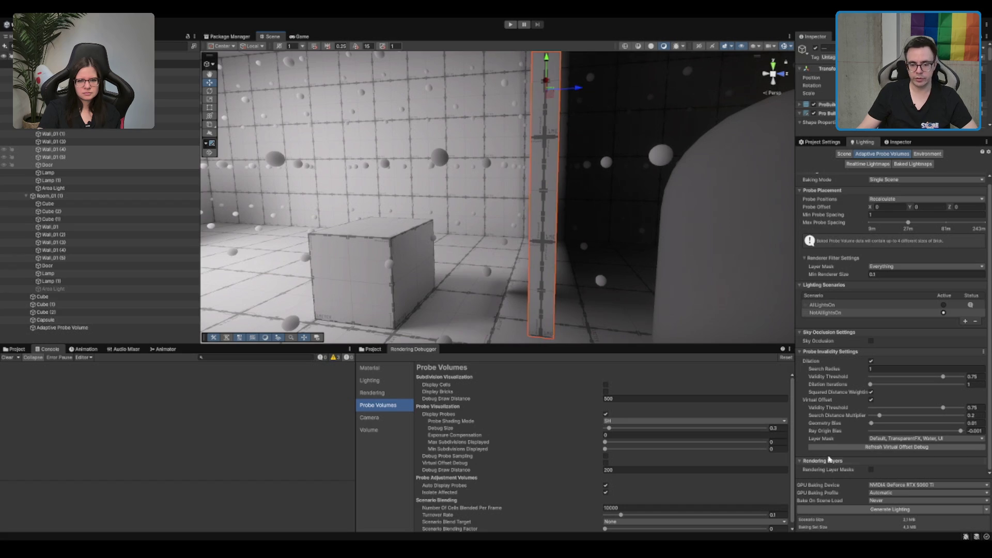
- Generate Lighting again so the probes reflect the door's new position
left_click(854, 510)
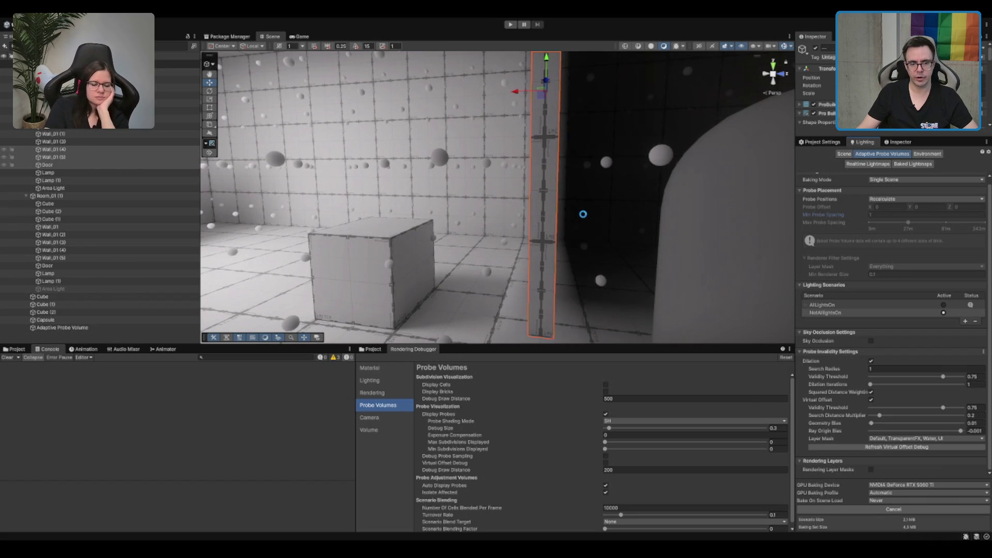
mouse_move(583, 215)
left_mouse_down()
mouse_move(580, 168)
mouse_move(504, 149)
mouse_move(496, 217)
mouse_move(635, 217)
left_mouse_up()
scroll(518, 186, "down", 3)
- Change Min Probe Spacing to 0.5 and rebake the lighting
left_click(895, 216)
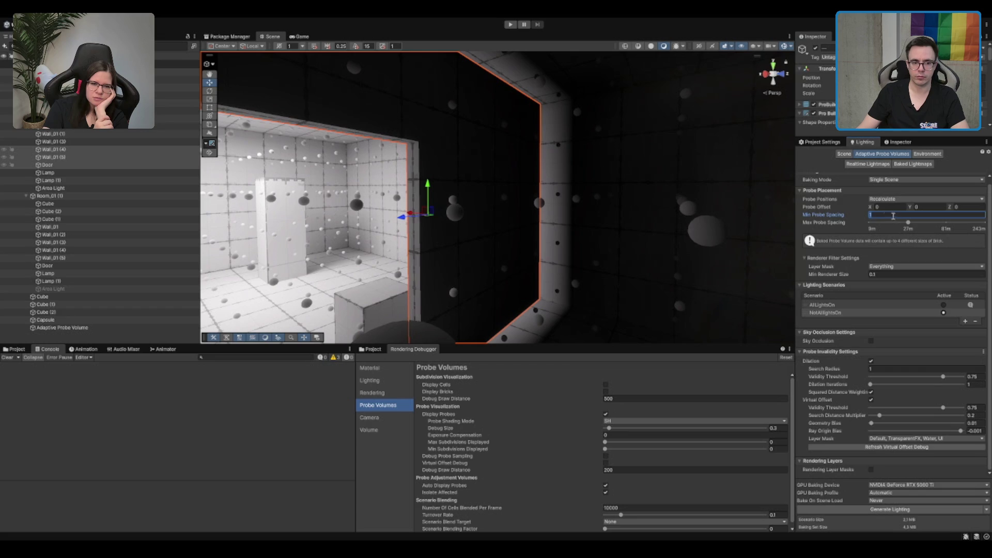
type("0.5")
scroll(358, 235, "up", 2)
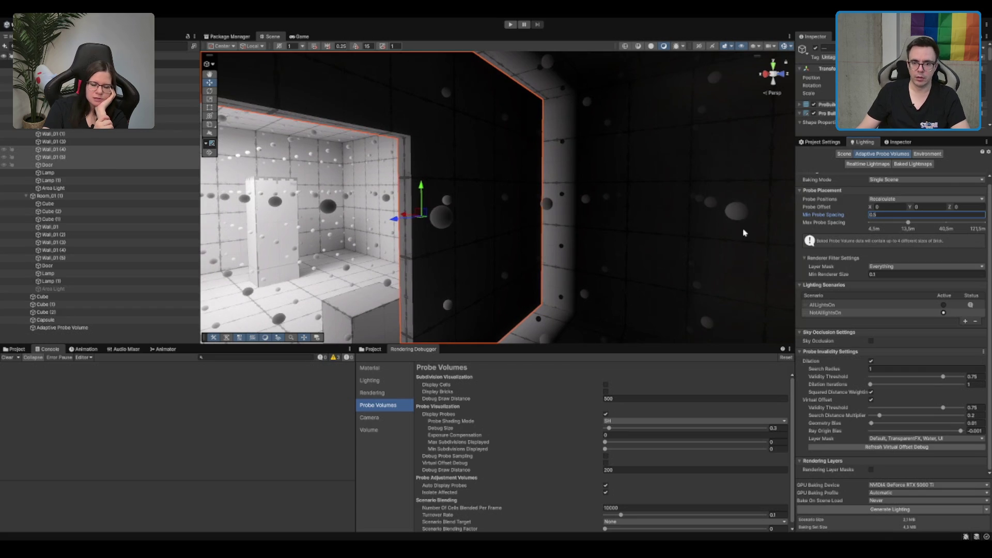
left_click(883, 509)
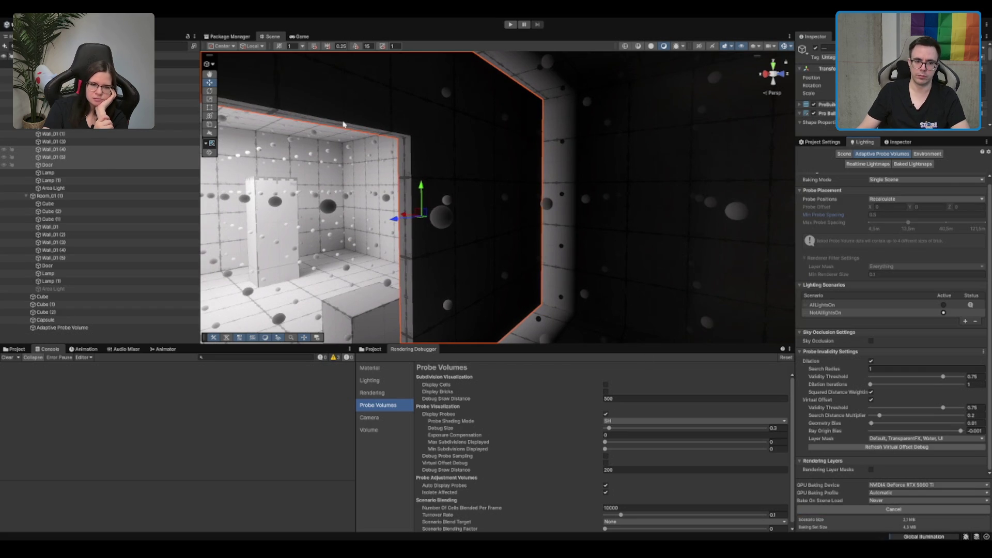
- Look over the denser probes near the cube and wall, then select the Door
scroll(482, 233, "up", 5)
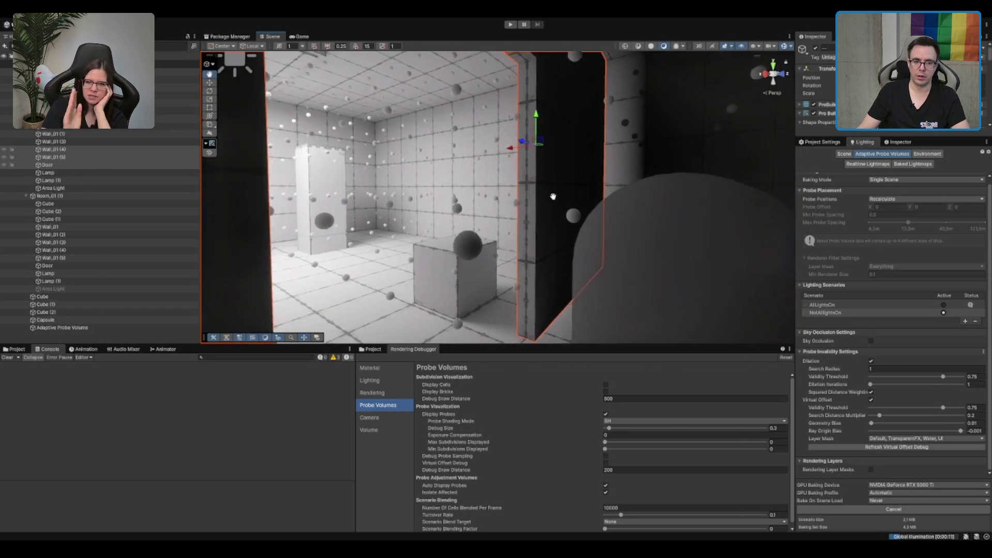
scroll(553, 196, "up", 4)
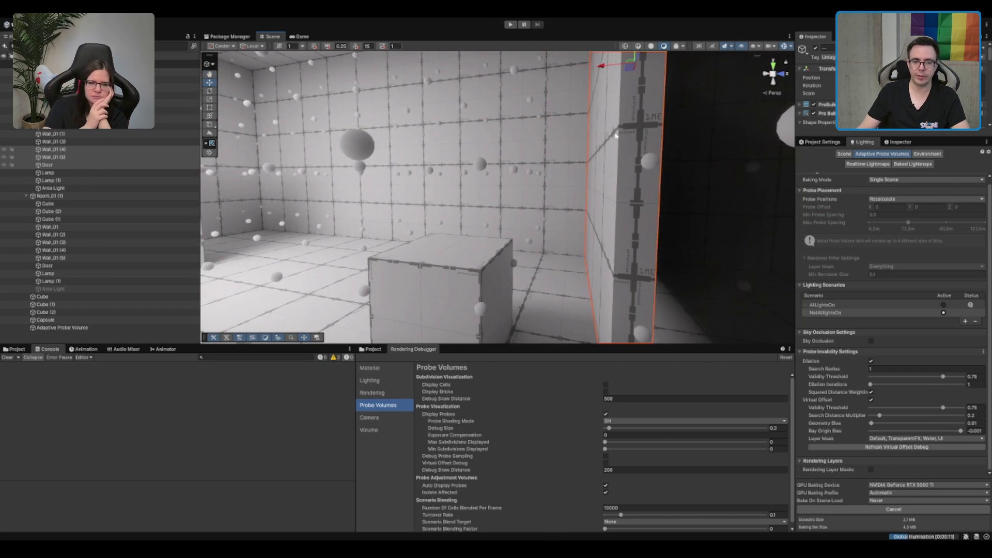
mouse_move(698, 180)
left_mouse_down()
mouse_move(670, 188)
mouse_move(678, 163)
mouse_move(627, 191)
mouse_move(630, 210)
mouse_move(567, 223)
mouse_move(545, 206)
mouse_move(556, 196)
mouse_move(534, 206)
mouse_move(558, 164)
left_mouse_up()
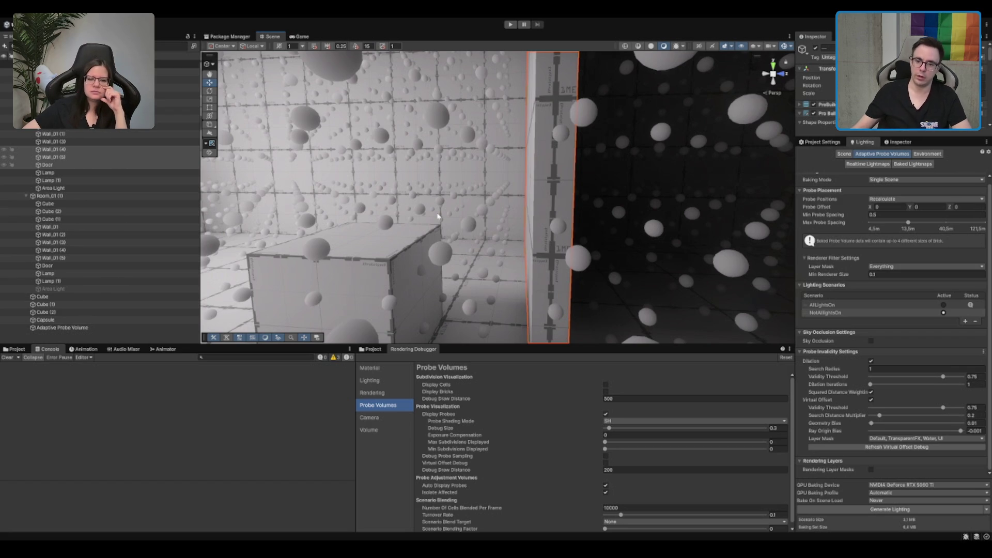
left_click(549, 184)
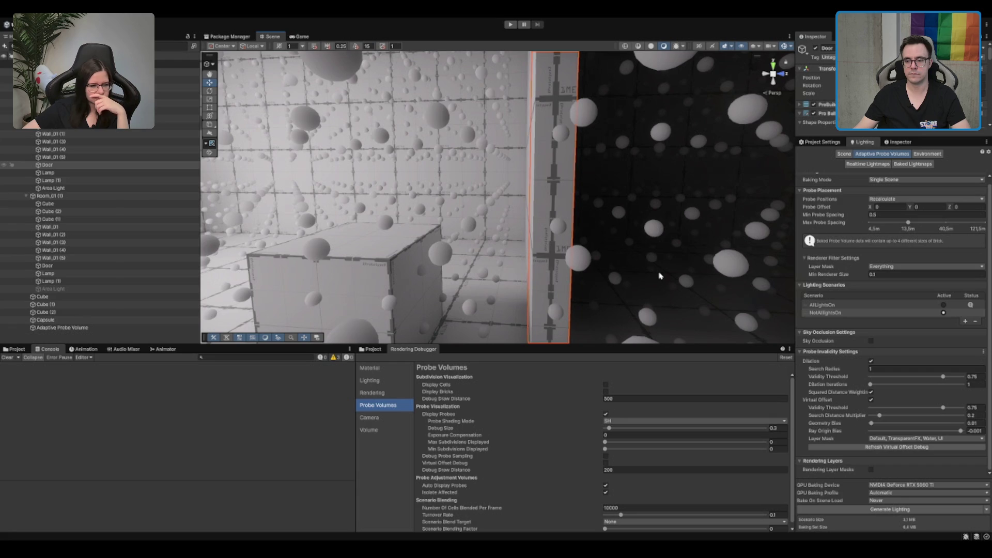
mouse_move(658, 275)
left_mouse_down()
mouse_move(567, 95)
mouse_move(699, 222)
mouse_move(474, 210)
mouse_move(605, 206)
mouse_move(615, 212)
mouse_move(590, 266)
left_mouse_up()
- Turn off Display Probes to hide the probe spheres
left_click(605, 414)
scroll(584, 251, "up", 5)
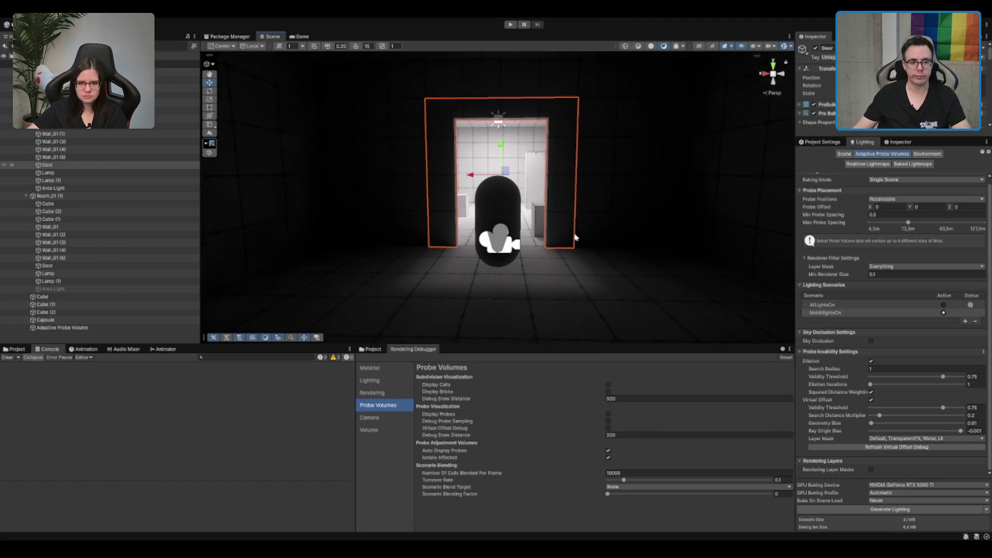
scroll(582, 230, "down", 4)
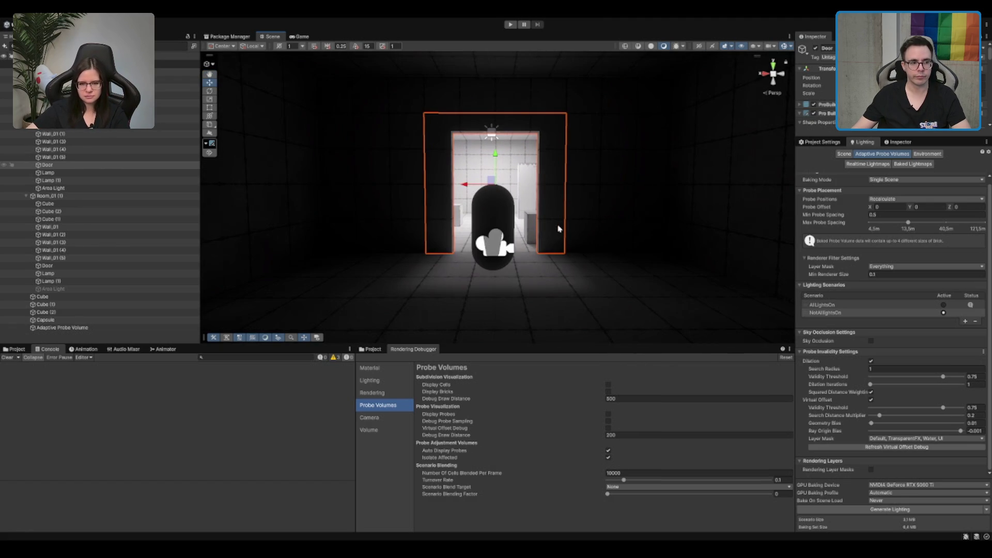
scroll(658, 127, "down", 5)
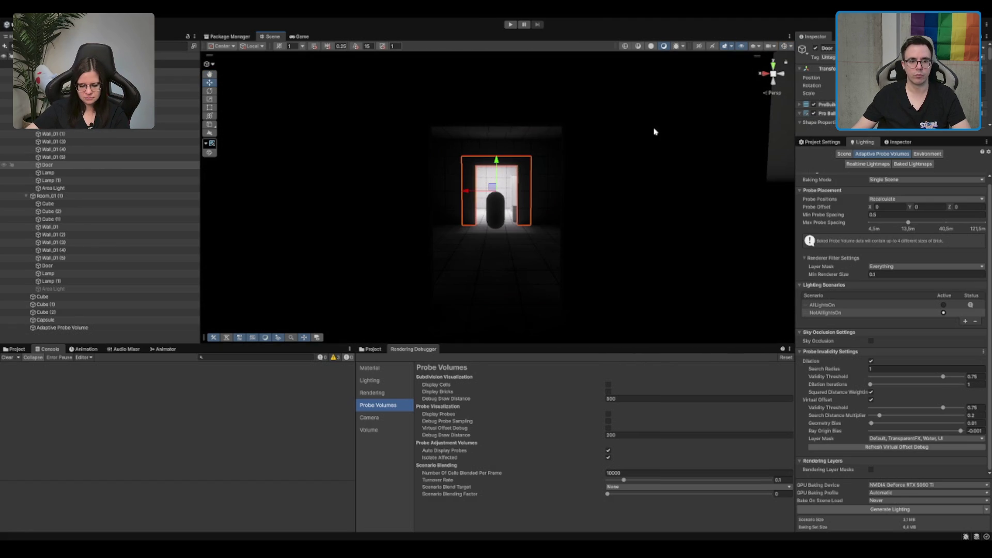
- Select the Capsule and move it up into the doorway
left_click(676, 200)
scroll(671, 190, "up", 3)
mouse_move(671, 190)
left_mouse_down()
mouse_move(665, 118)
mouse_move(640, 217)
mouse_move(702, 228)
mouse_move(558, 255)
mouse_move(571, 194)
mouse_move(616, 236)
mouse_move(496, 173)
mouse_move(496, 191)
mouse_move(536, 253)
mouse_move(429, 230)
mouse_move(507, 212)
mouse_move(583, 170)
mouse_move(642, 202)
left_mouse_up()
left_click(643, 200)
key("f")
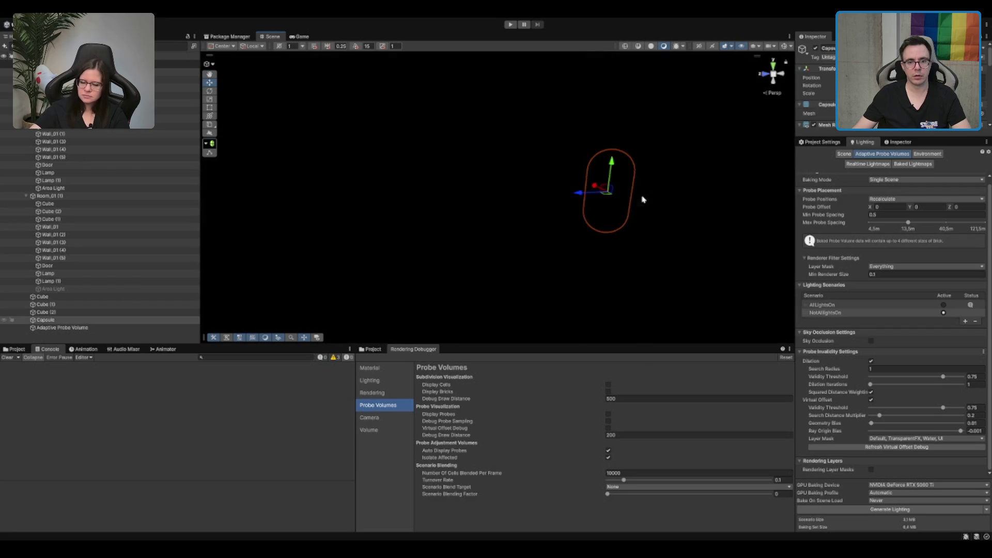
left_click(543, 261)
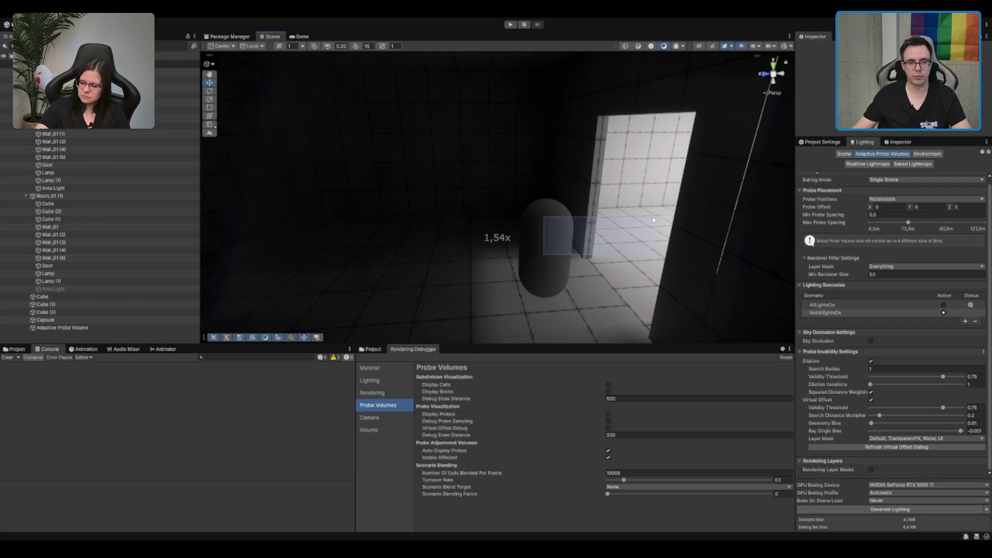
left_click(543, 261)
left_click_drag(543, 261, 654, 209)
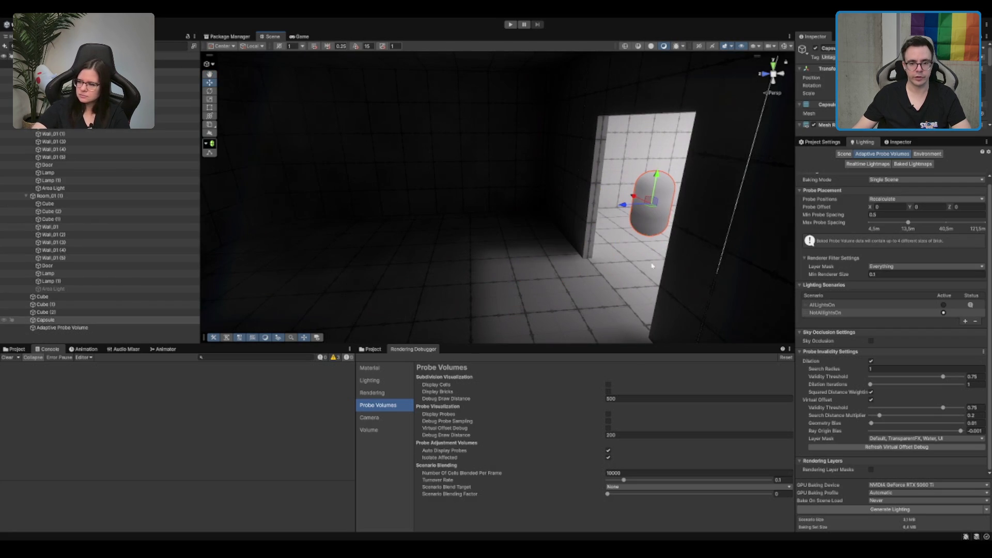
- Rebake the lighting with the capsule in the doorway, then clear the selection
left_click(889, 509)
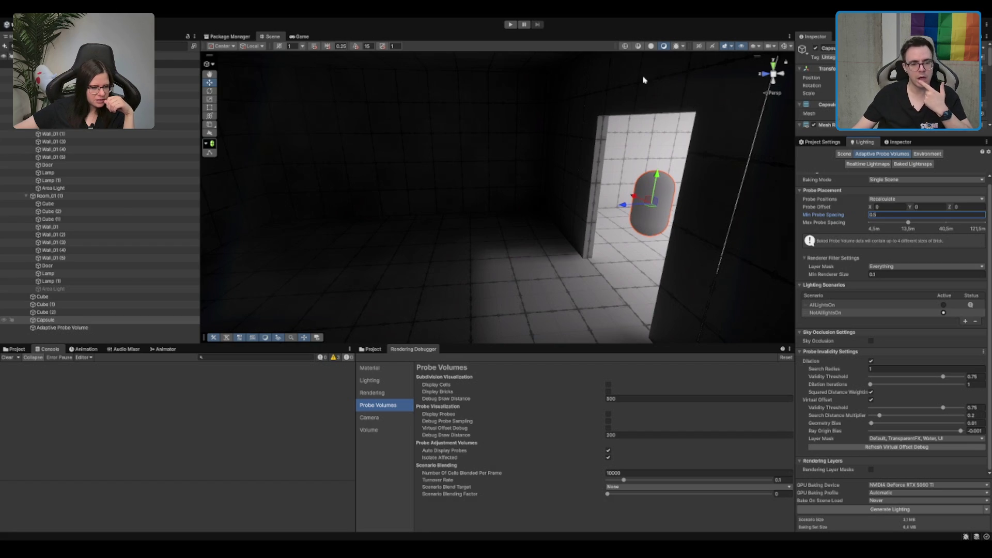
mouse_move(603, 146)
left_mouse_down()
mouse_move(594, 162)
mouse_move(582, 159)
mouse_move(696, 145)
mouse_move(416, 222)
mouse_move(447, 227)
mouse_move(630, 125)
mouse_move(579, 166)
left_mouse_up()
left_click(606, 148)
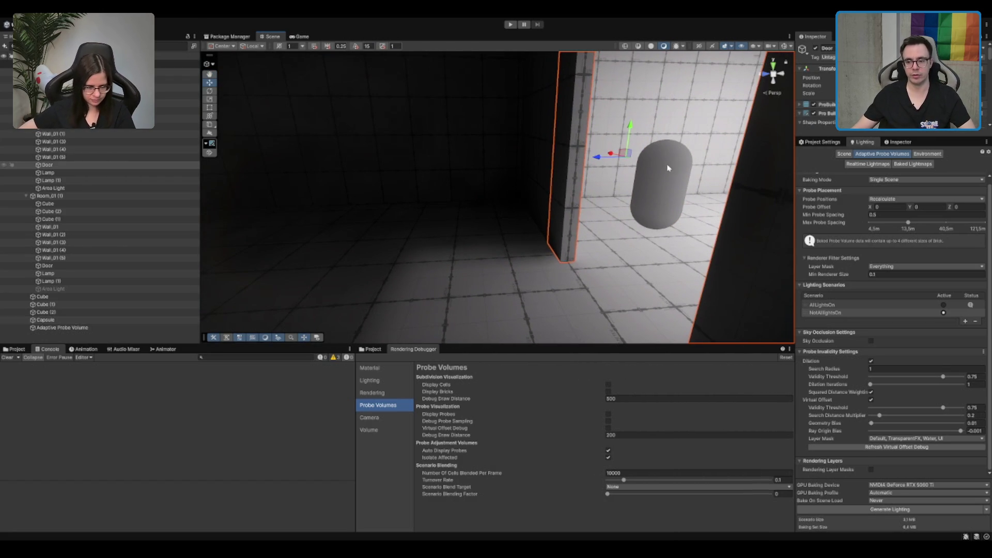
mouse_move(542, 196)
left_mouse_down()
mouse_move(528, 210)
mouse_move(537, 212)
left_mouse_up()
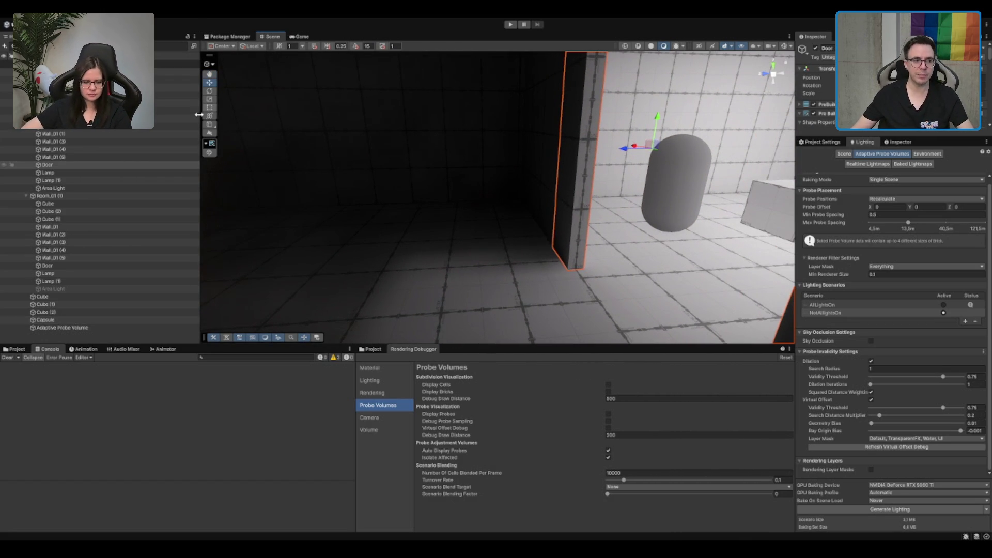
scroll(69, 248, "down", 5)
left_click(69, 264)
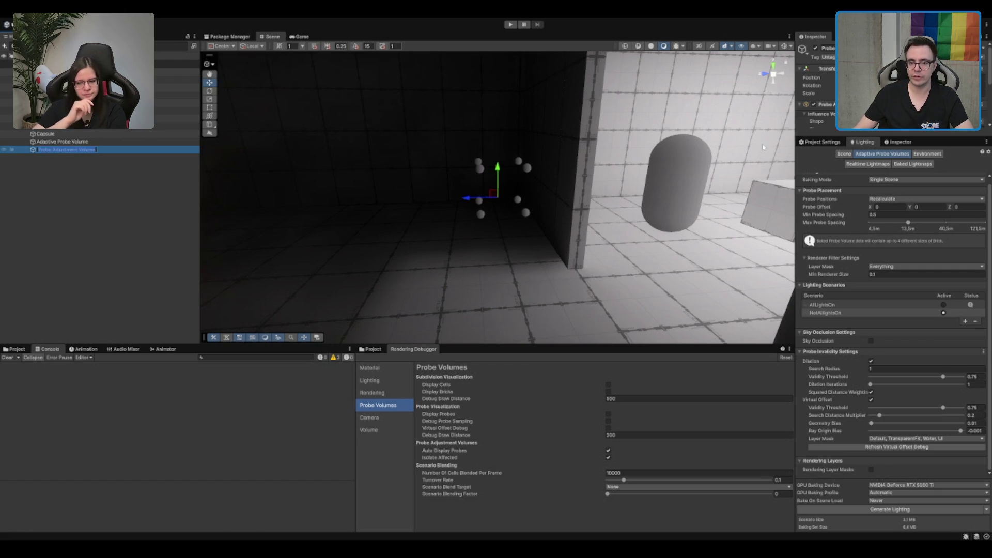
- Confirm the new Probe Adjustment Volume's name and show its box handles
left_click(900, 141)
key("f")
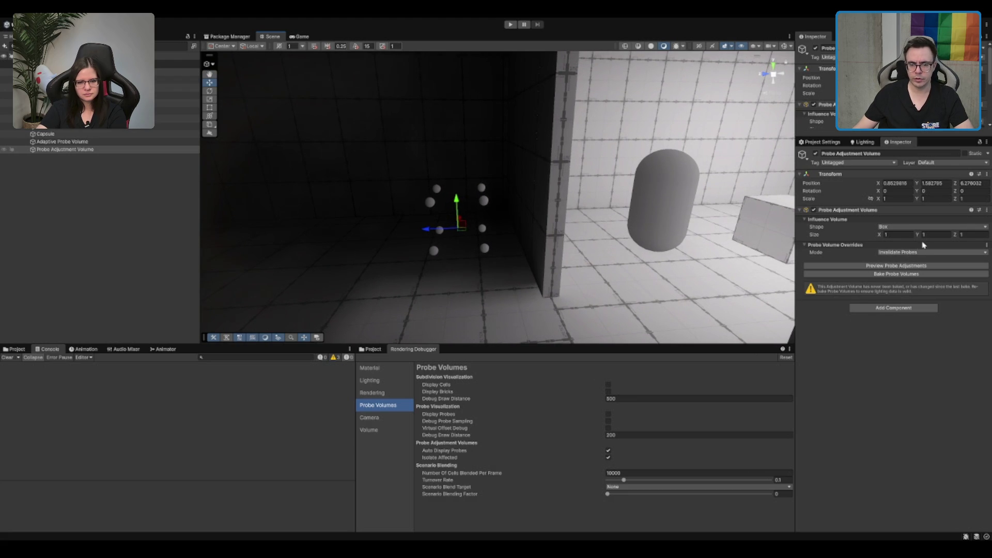
mouse_move(584, 252)
left_mouse_down()
mouse_move(550, 188)
mouse_move(499, 221)
mouse_move(516, 215)
mouse_move(509, 255)
mouse_move(301, 367)
mouse_move(363, 279)
mouse_move(485, 320)
mouse_move(547, 229)
left_mouse_up()
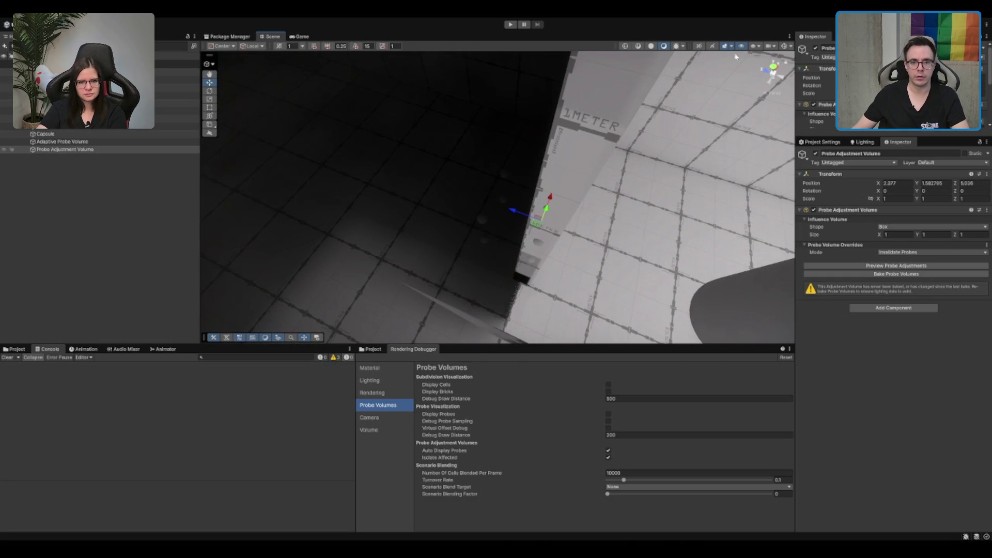
left_click(783, 46)
mouse_move(548, 228)
left_mouse_down()
mouse_move(536, 195)
mouse_move(550, 182)
left_mouse_up()
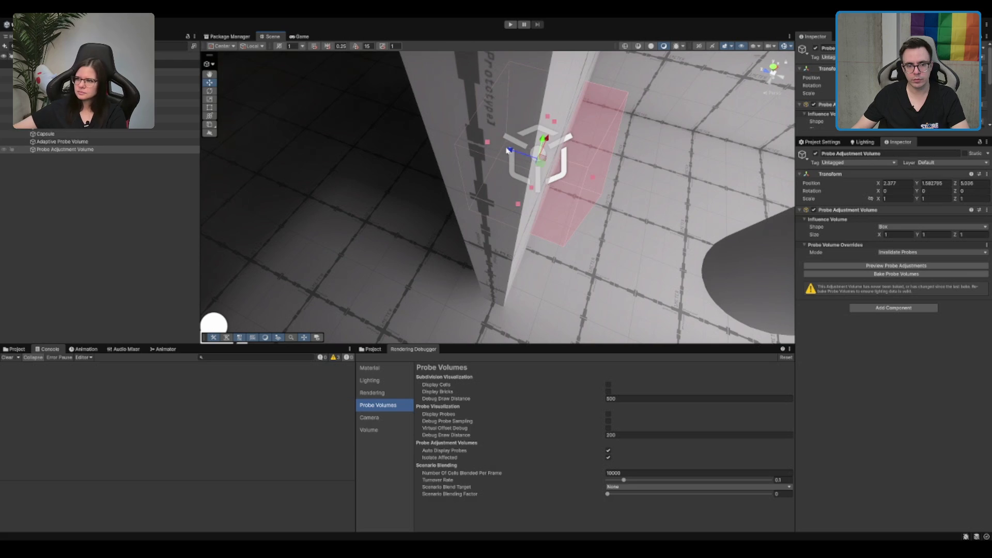
- Slide the volume slightly along Z against the wall, keeping Invalidate Probes mode
left_click_drag(508, 150, 524, 156)
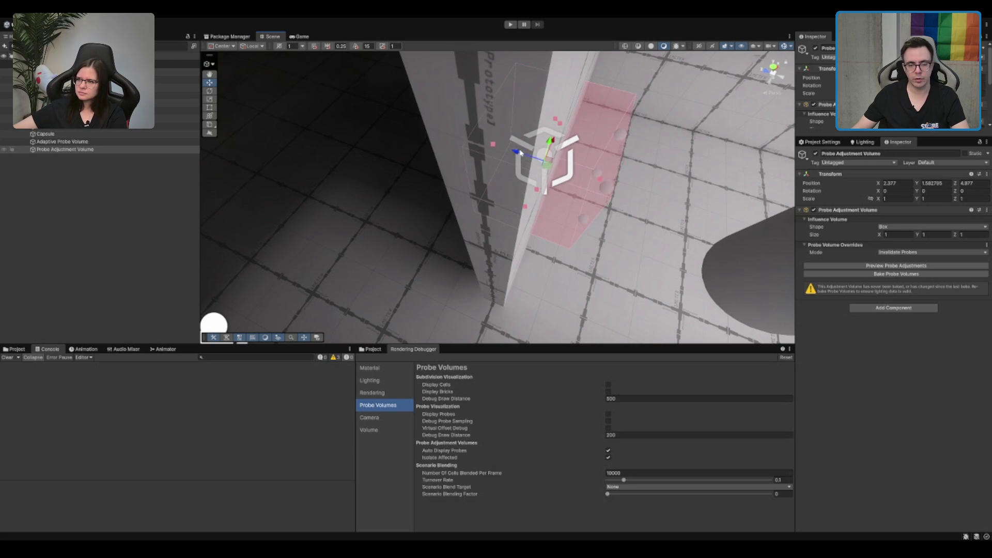
key("f")
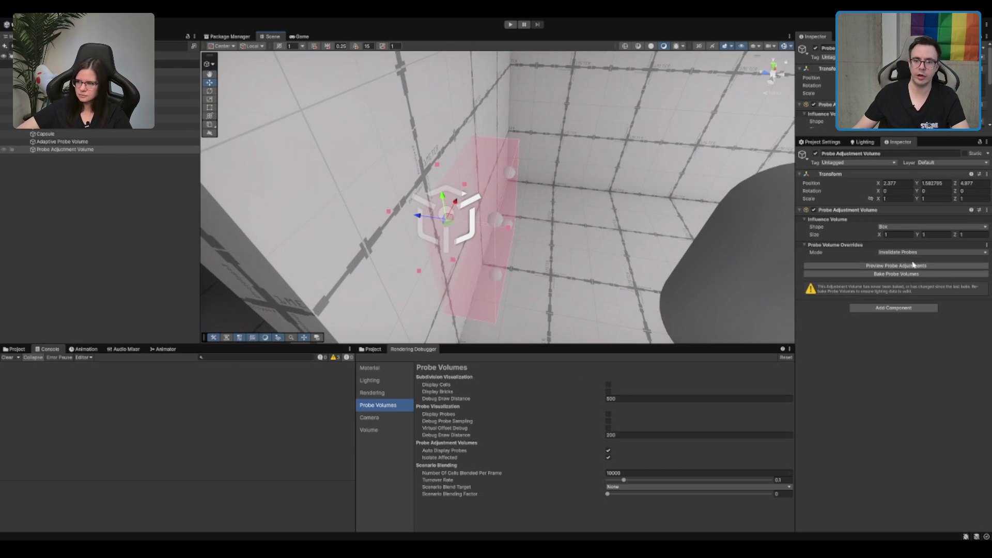
left_click(922, 246)
left_click(922, 246)
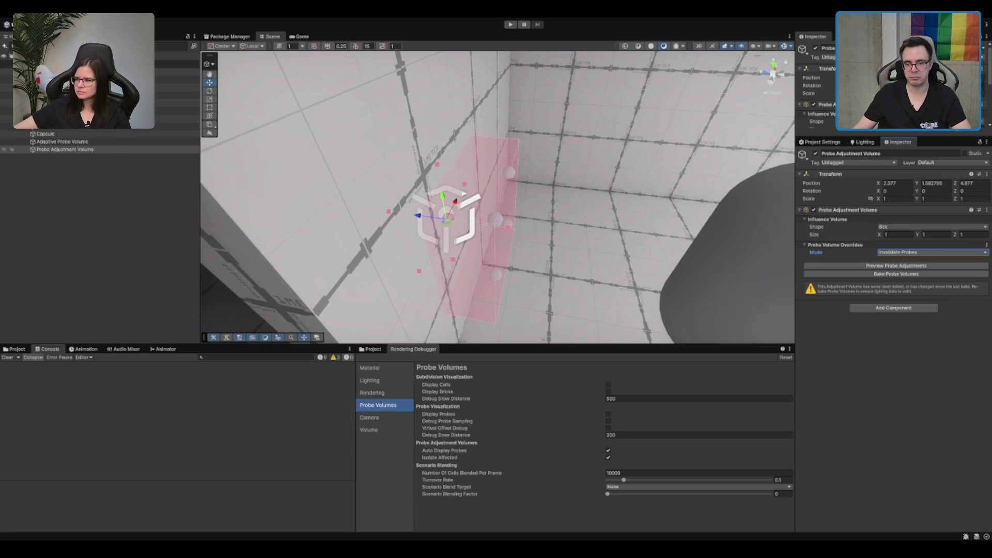
mouse_move(578, 258)
left_mouse_down()
mouse_move(553, 248)
mouse_move(701, 118)
left_mouse_up()
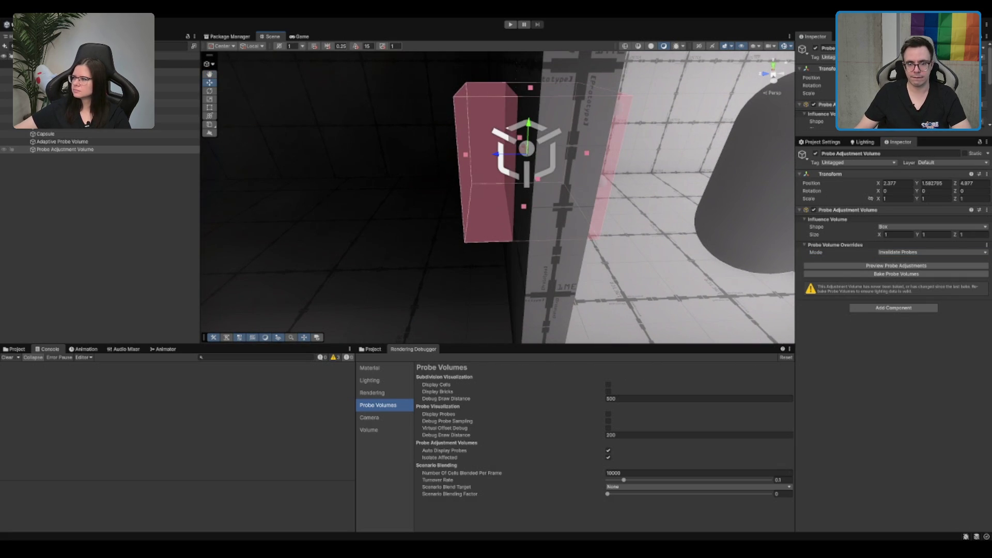
left_click(901, 252)
left_click(923, 252)
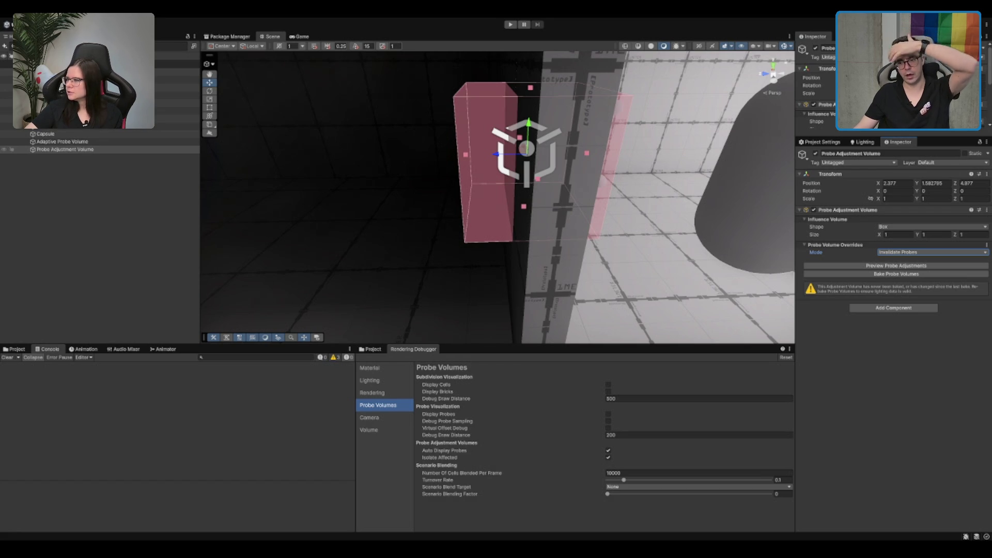
- Select Wall_01 (3) and frame it in the Scene view
left_click_drag(506, 155, 543, 130)
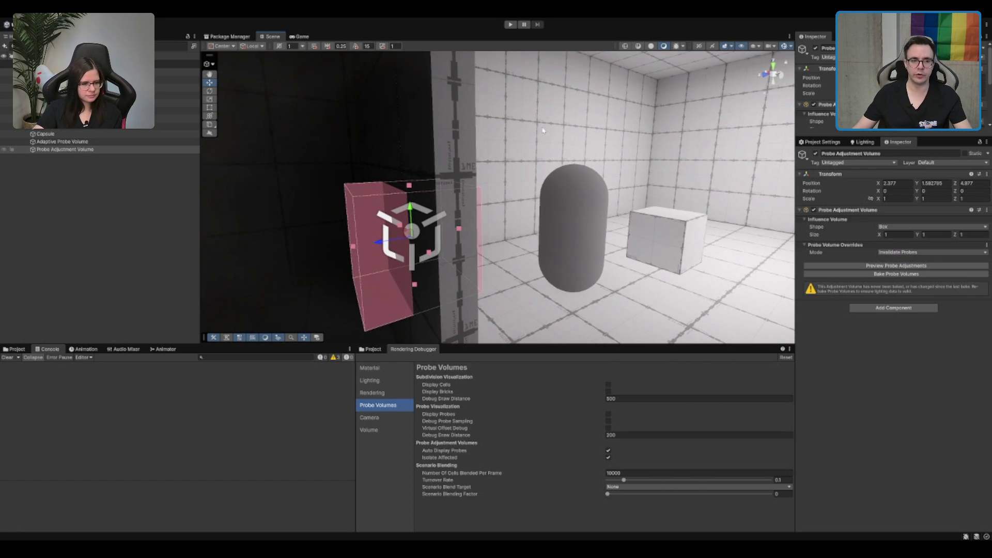
left_click(419, 120)
left_click(420, 118)
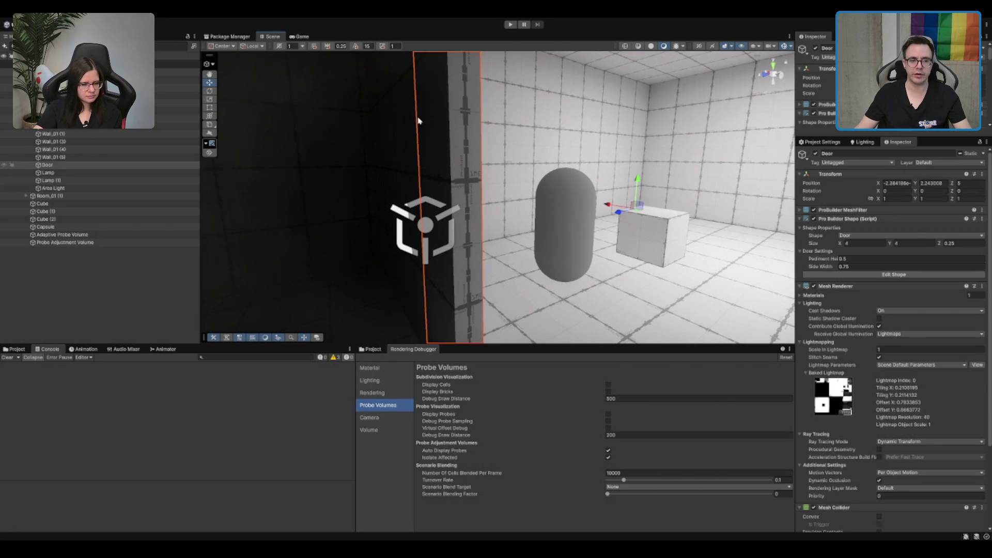
left_click_drag(420, 119, 518, 142)
left_click(519, 142)
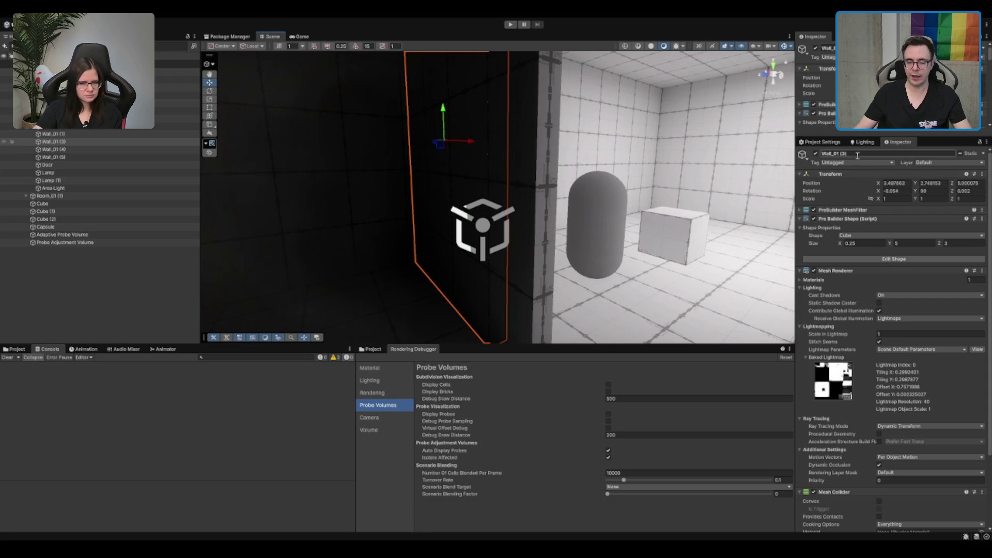
left_click_drag(542, 186, 635, 175)
key("f")
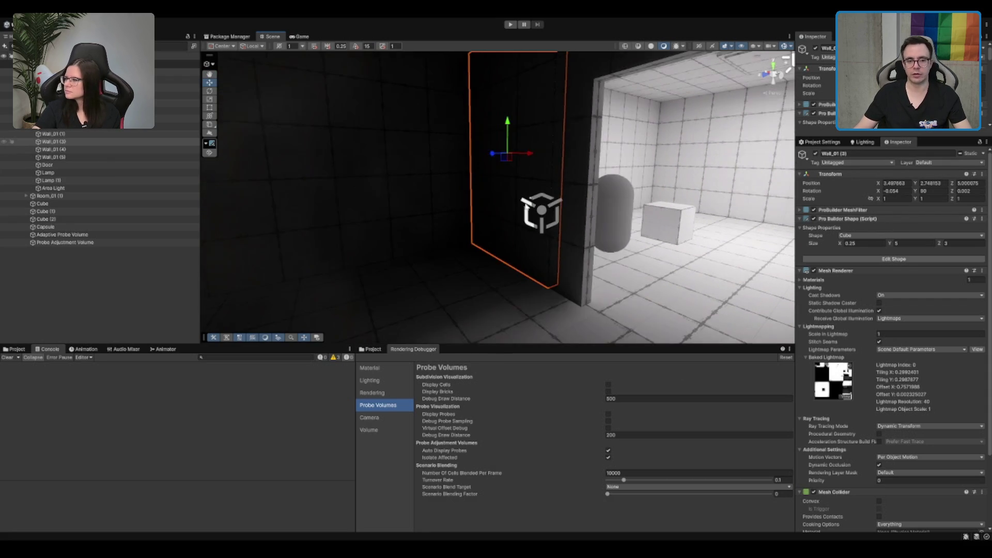
scroll(526, 206, "up", 5)
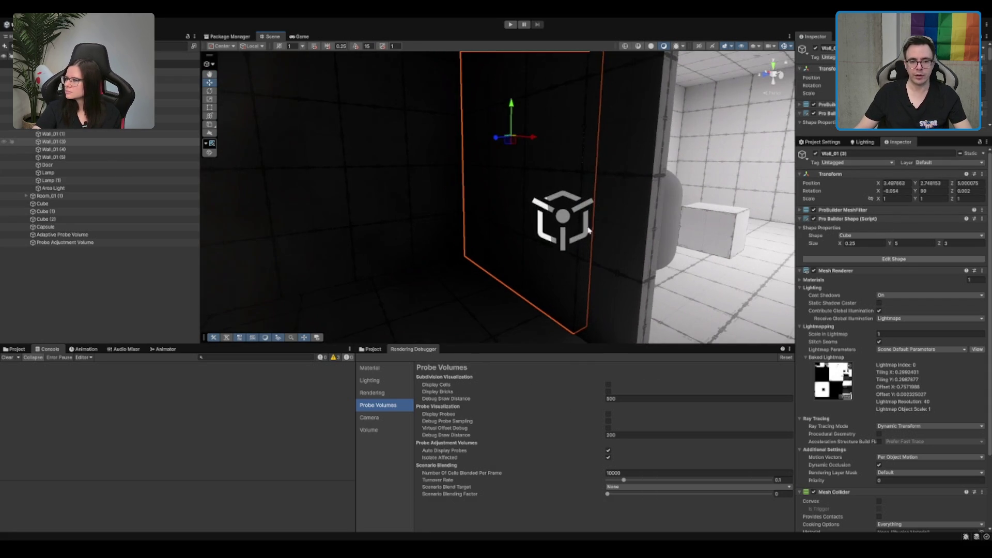
mouse_move(683, 130)
left_mouse_down()
mouse_move(543, 145)
mouse_move(534, 159)
mouse_move(421, 133)
mouse_move(582, 151)
mouse_move(635, 125)
mouse_move(620, 106)
mouse_move(528, 113)
left_mouse_up()
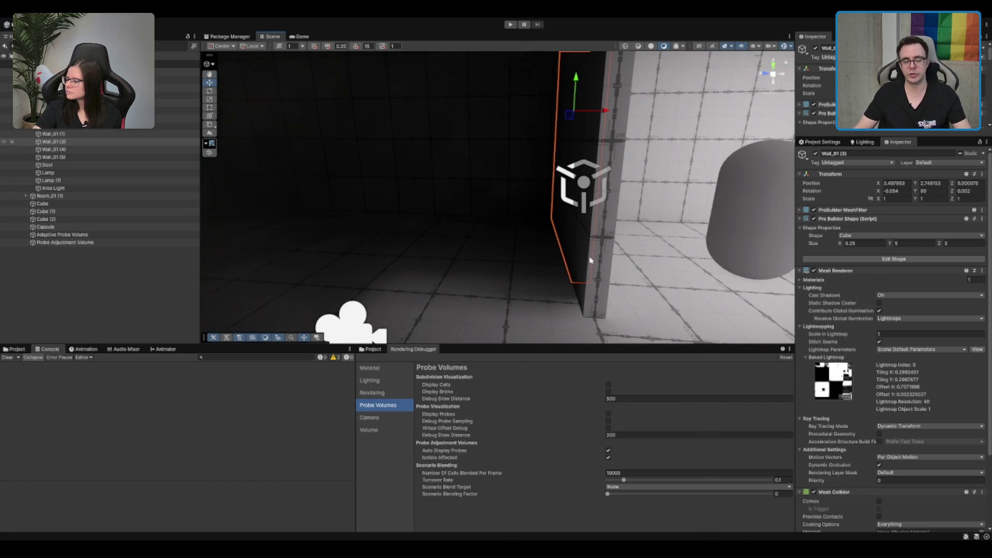
mouse_move(550, 213)
left_mouse_down()
mouse_move(525, 215)
mouse_move(602, 157)
left_mouse_up()
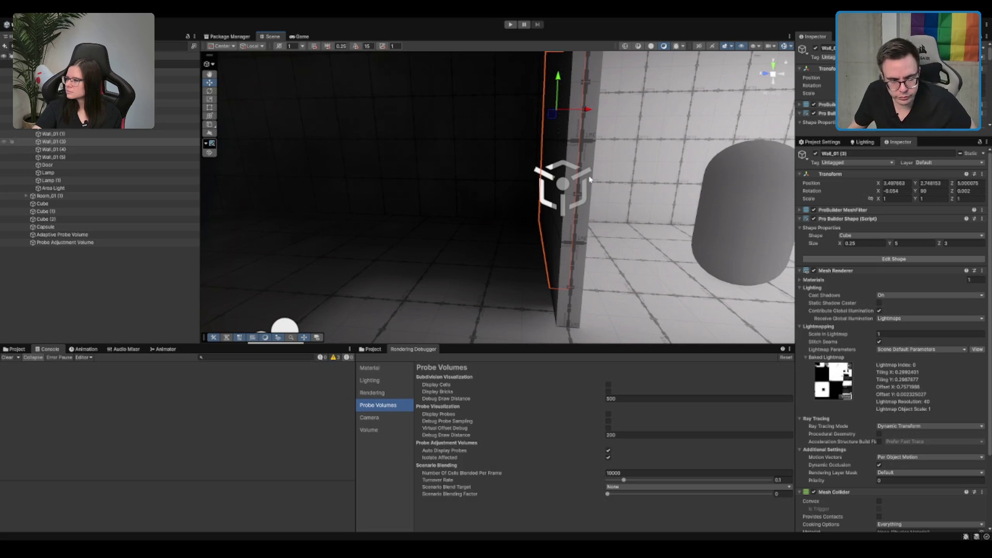
left_click_drag(612, 151, 748, 149)
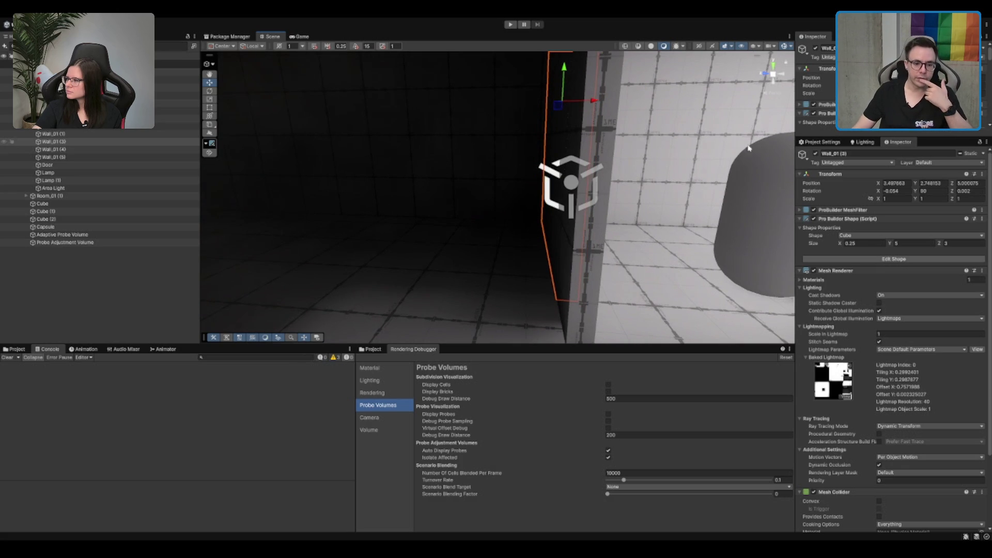
- Turn on Display Probes and inspect the probe spheres on both sides of the wall
left_click(608, 415)
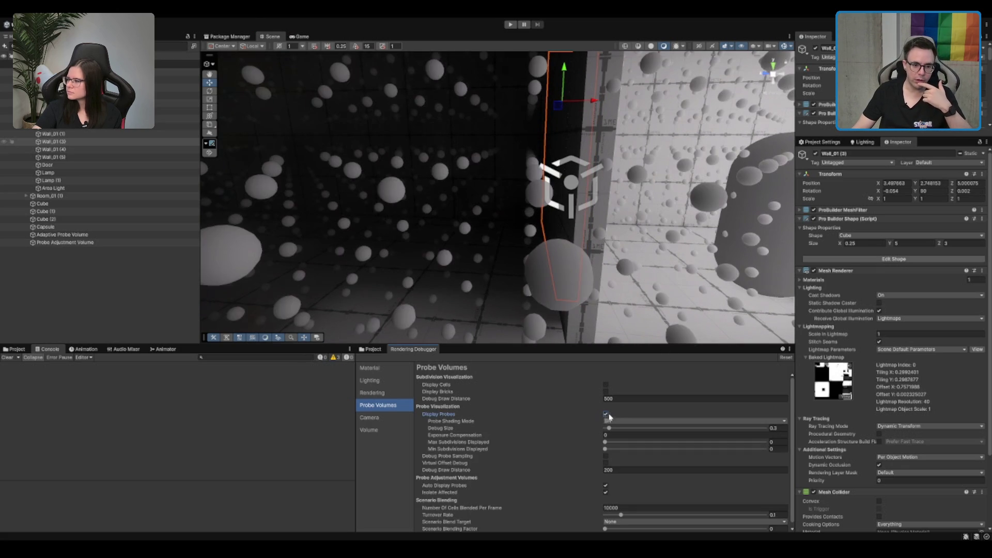
mouse_move(573, 186)
left_mouse_down()
mouse_move(535, 180)
mouse_move(578, 205)
mouse_move(528, 159)
mouse_move(485, 171)
mouse_move(541, 176)
mouse_move(535, 243)
mouse_move(532, 222)
mouse_move(427, 173)
mouse_move(546, 150)
mouse_move(480, 169)
mouse_move(465, 186)
mouse_move(473, 215)
mouse_move(612, 164)
mouse_move(558, 171)
mouse_move(466, 130)
mouse_move(564, 182)
left_mouse_up()
scroll(537, 182, "up", 5)
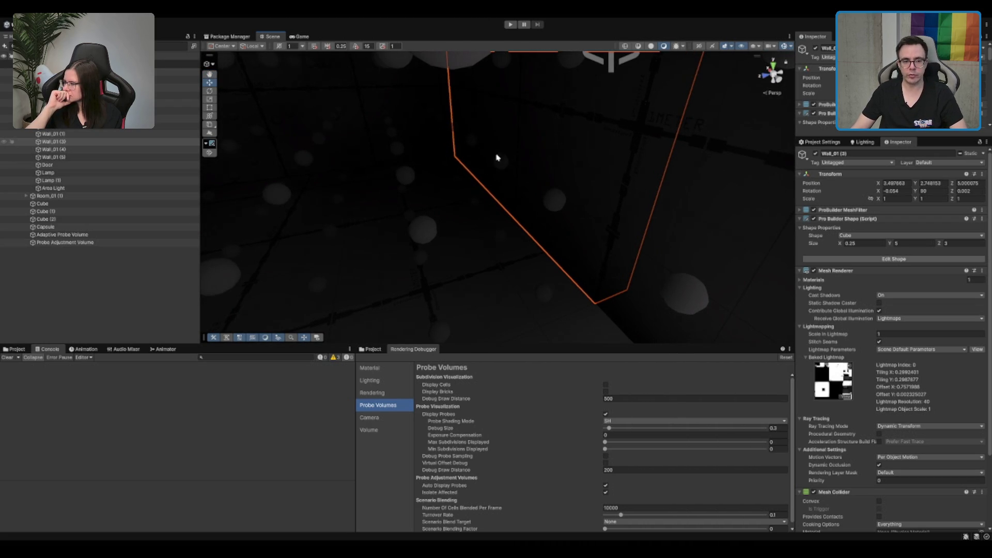
mouse_move(497, 158)
left_mouse_down()
mouse_move(580, 144)
mouse_move(624, 159)
mouse_move(405, 137)
mouse_move(534, 148)
mouse_move(562, 166)
left_mouse_up()
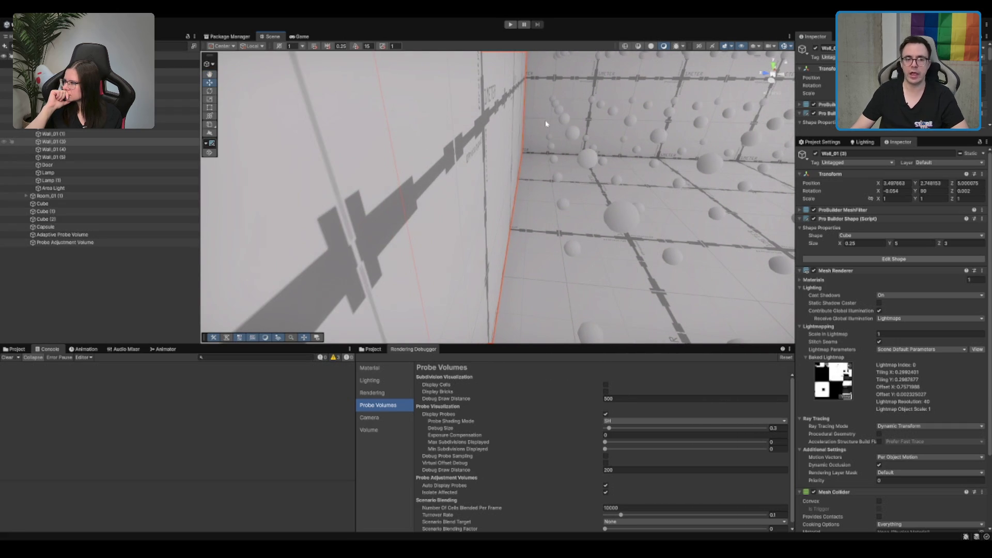
mouse_move(546, 123)
left_mouse_down()
mouse_move(549, 159)
mouse_move(602, 162)
mouse_move(633, 126)
mouse_move(571, 150)
mouse_move(571, 200)
mouse_move(589, 197)
mouse_move(598, 215)
mouse_move(560, 228)
mouse_move(527, 175)
mouse_move(639, 146)
mouse_move(594, 102)
mouse_move(572, 153)
left_mouse_up()
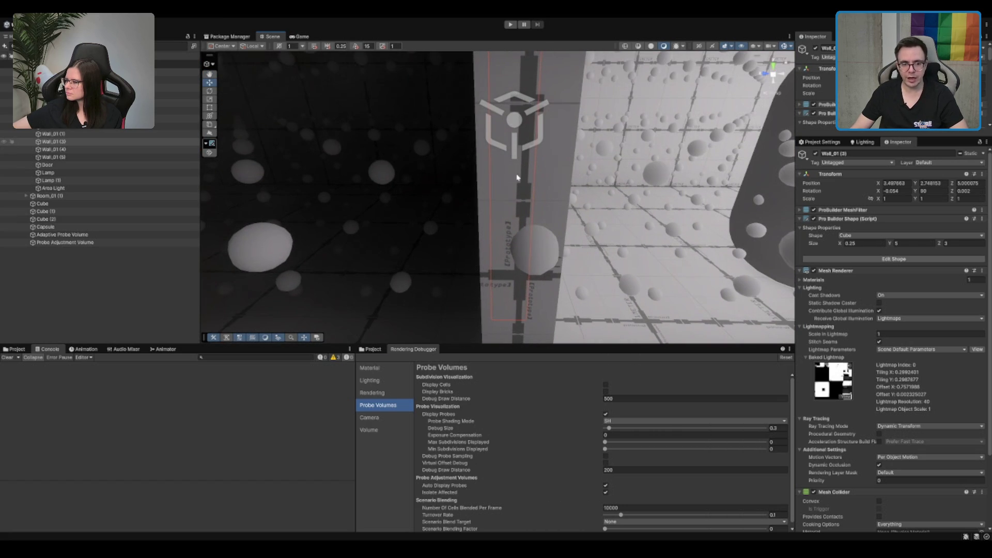
left_click_drag(519, 185, 549, 169)
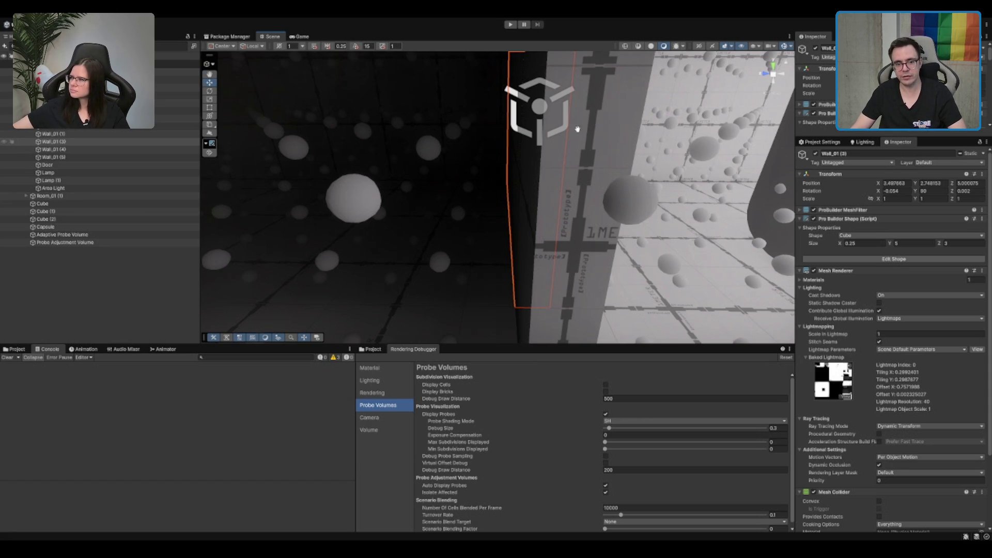
left_click_drag(483, 120, 552, 162)
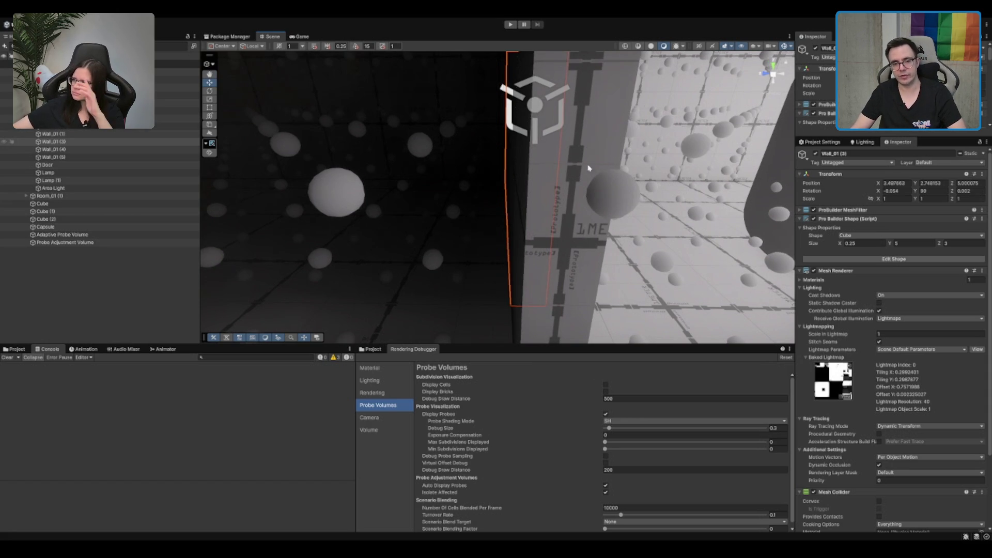
mouse_move(582, 125)
left_mouse_down()
mouse_move(540, 126)
mouse_move(549, 131)
left_mouse_up()
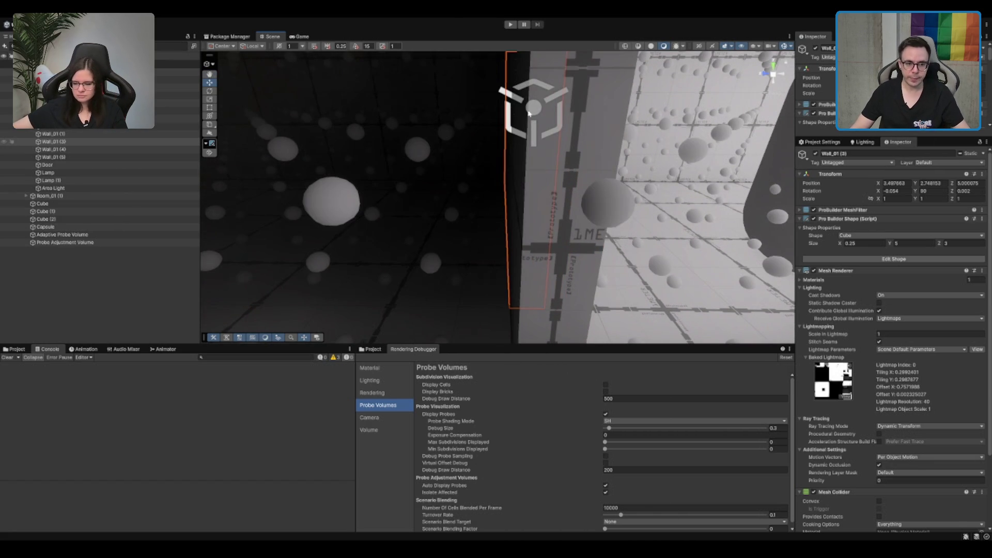
- Slide Wall_01 (3) along its Z axis to position 5.535
scroll(589, 106, "up", 3)
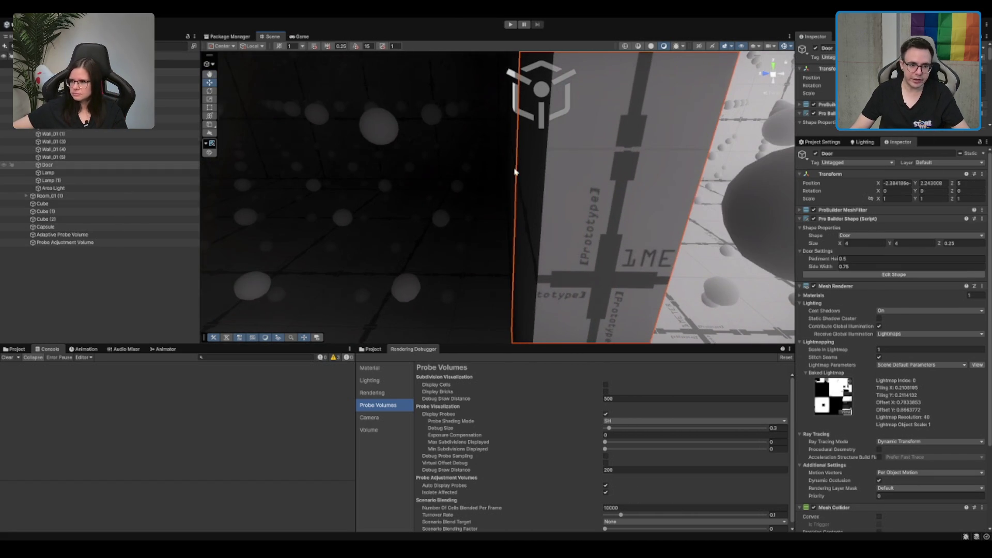
scroll(514, 168, "up", 3)
left_click_drag(526, 164, 548, 170)
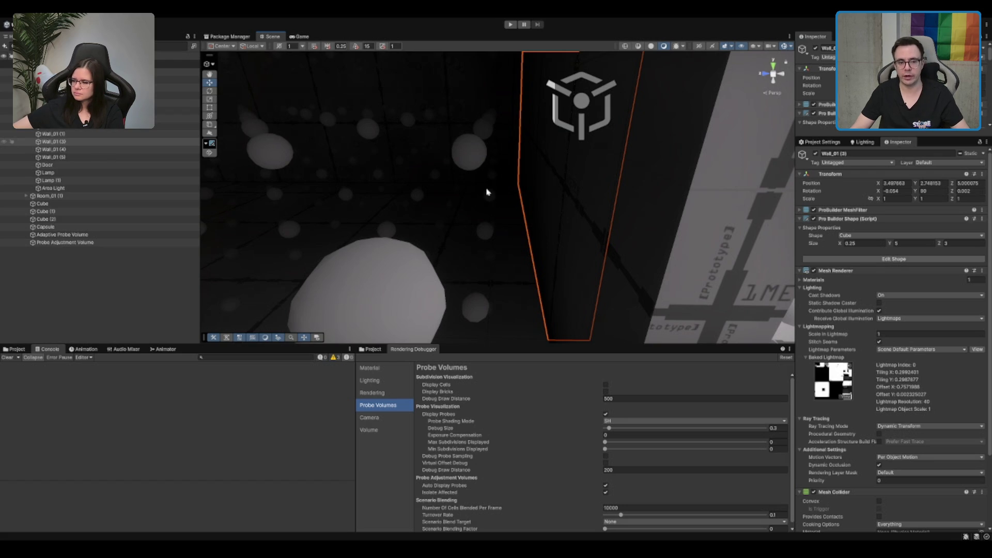
scroll(581, 184, "up", 5)
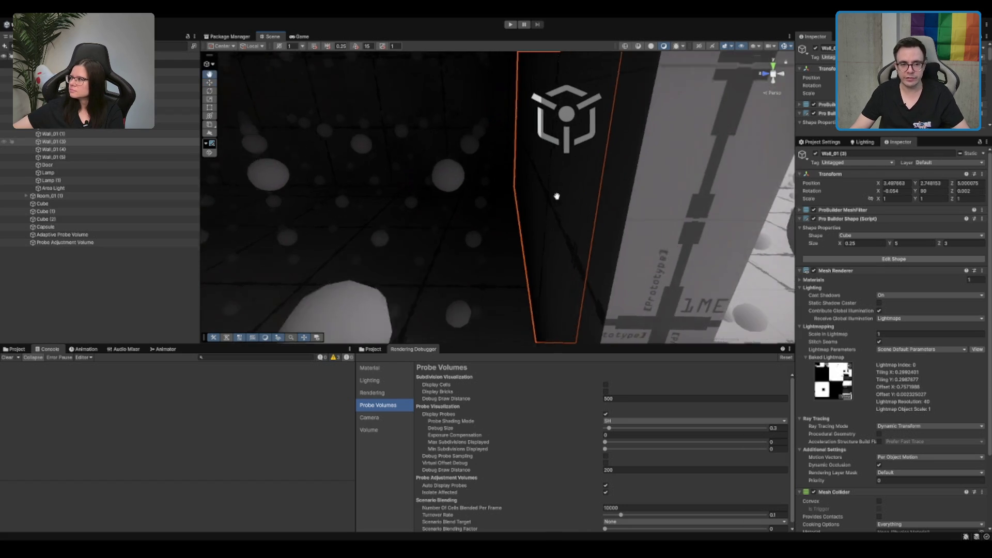
scroll(522, 219, "down", 5)
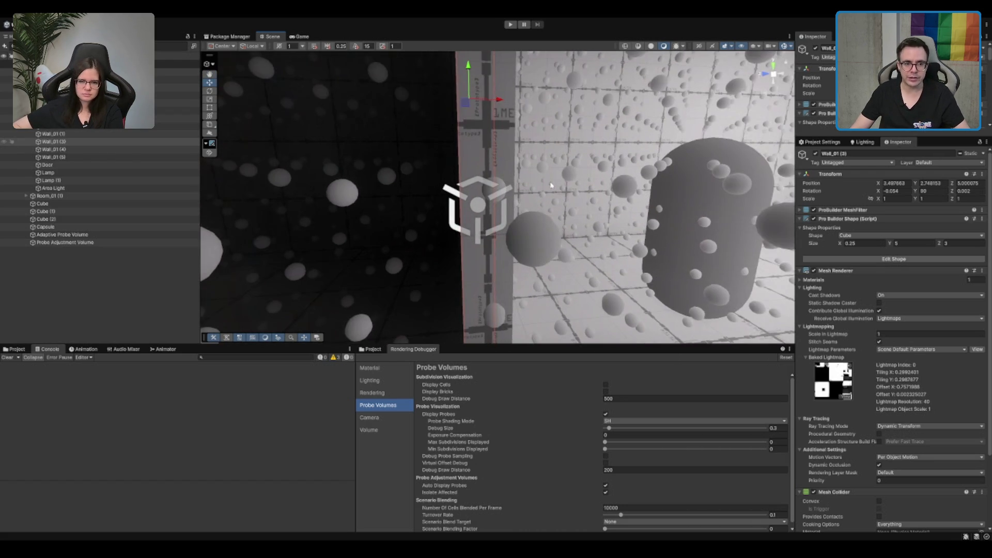
scroll(496, 122, "up", 2)
left_click_drag(517, 78, 493, 78)
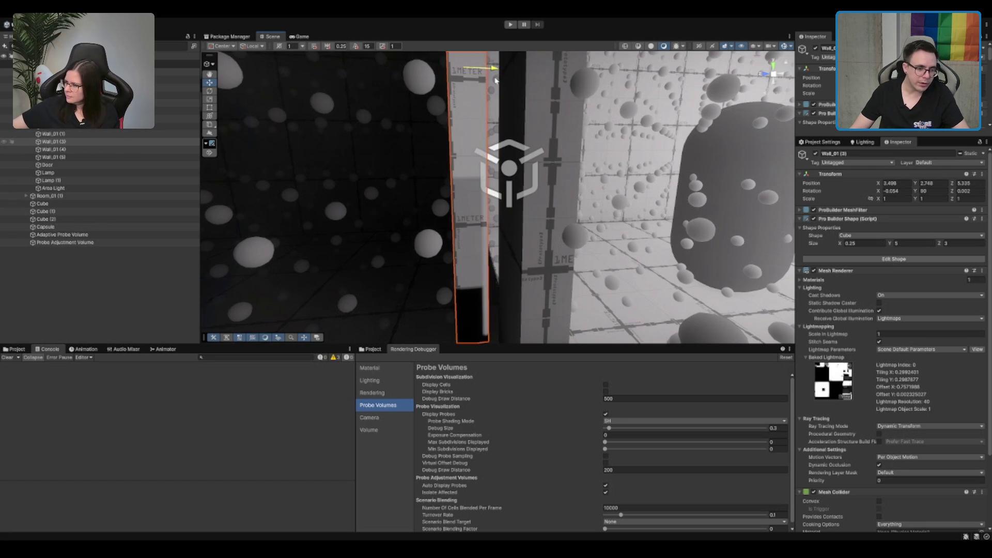
- Nudge the wall back slightly along Z
key("q")
left_click_drag(579, 125, 610, 124)
key("w")
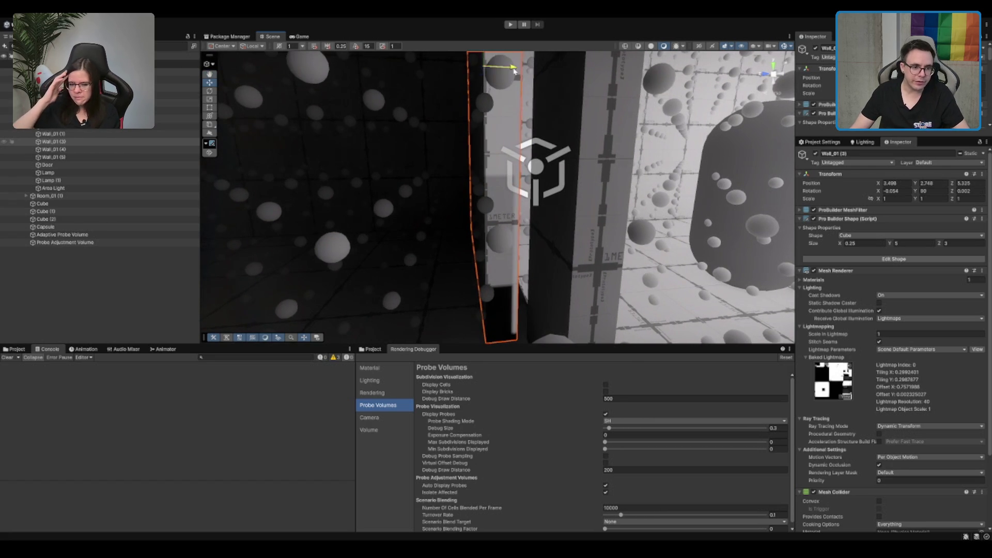
left_click_drag(518, 67, 519, 71)
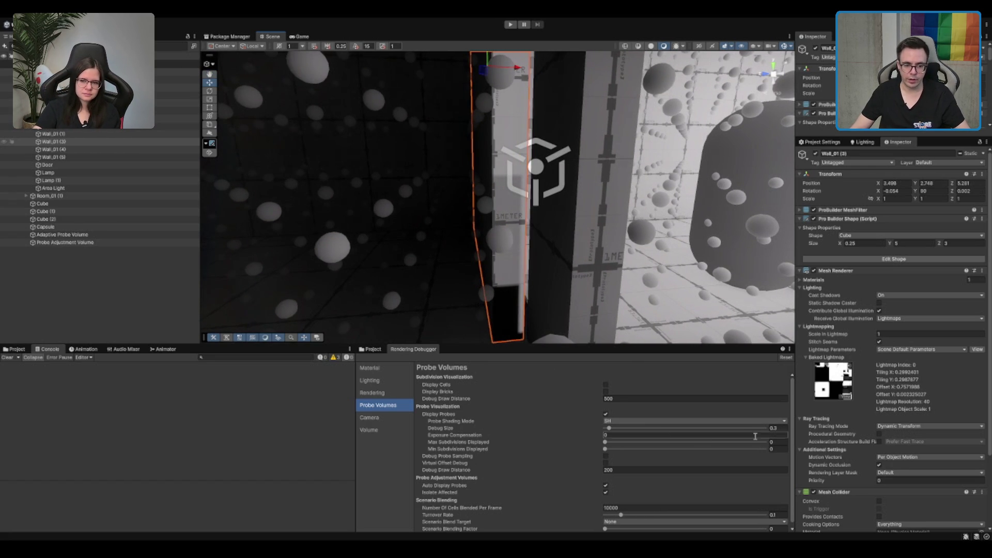
- Rebake the lighting from the Adaptive Probe Volumes settings
scroll(658, 457, "down", 1)
scroll(874, 500, "down", 3)
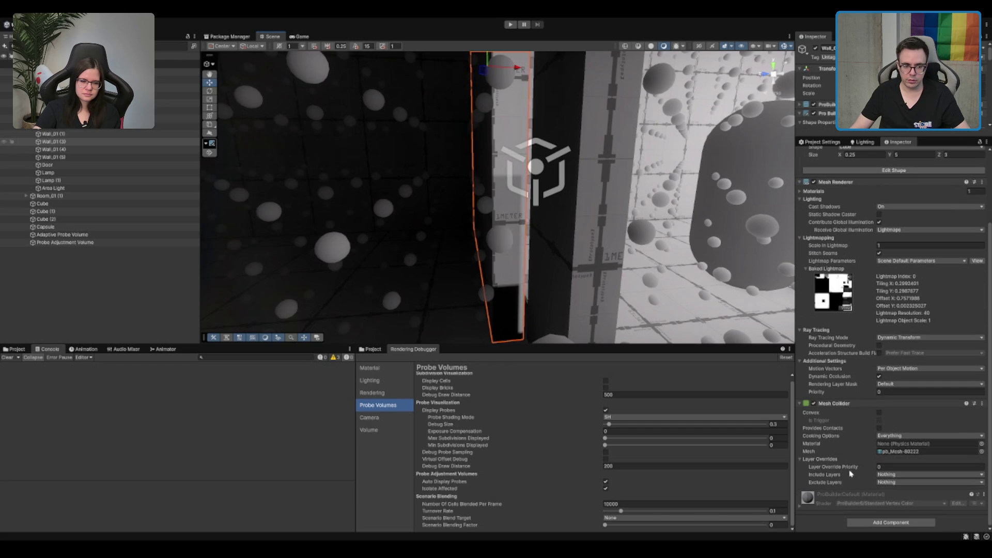
left_click(862, 142)
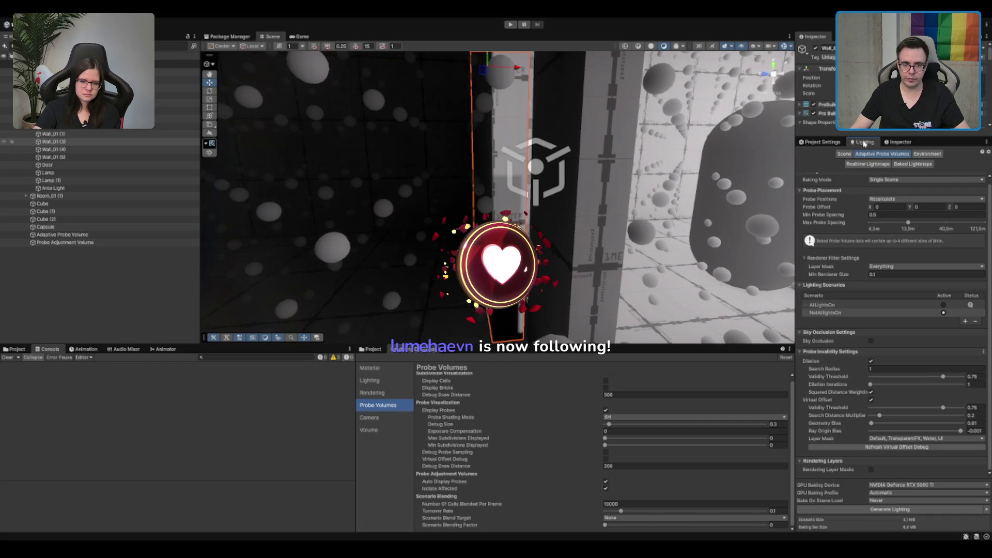
left_click(887, 510)
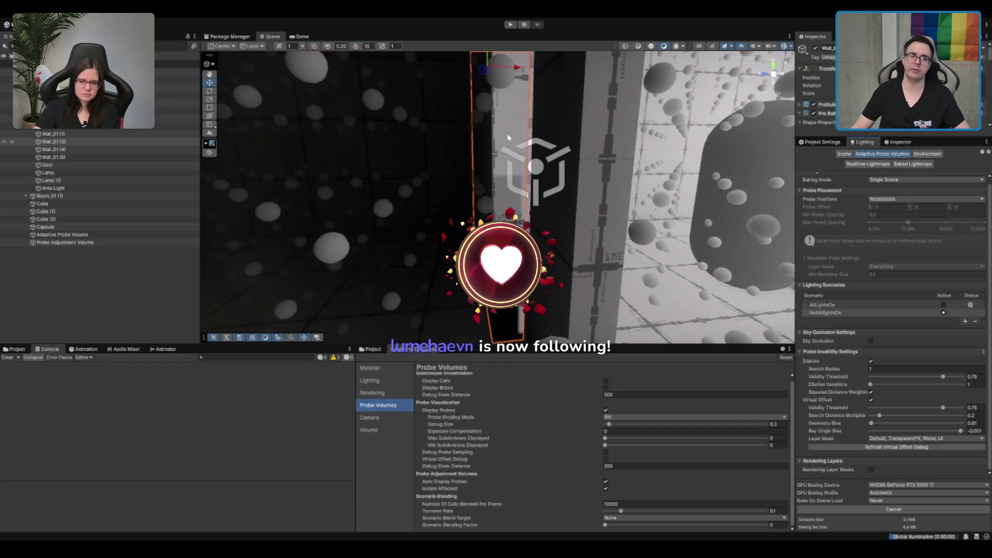
- Fly around the wall's bright and dark sides to check for light leaking through
scroll(578, 162, "up", 2)
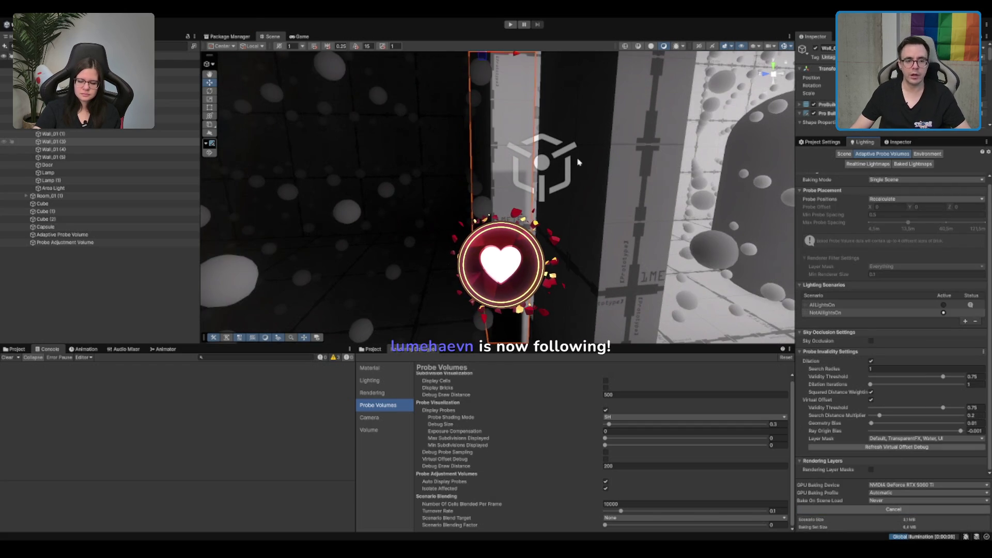
left_click_drag(578, 163, 695, 168)
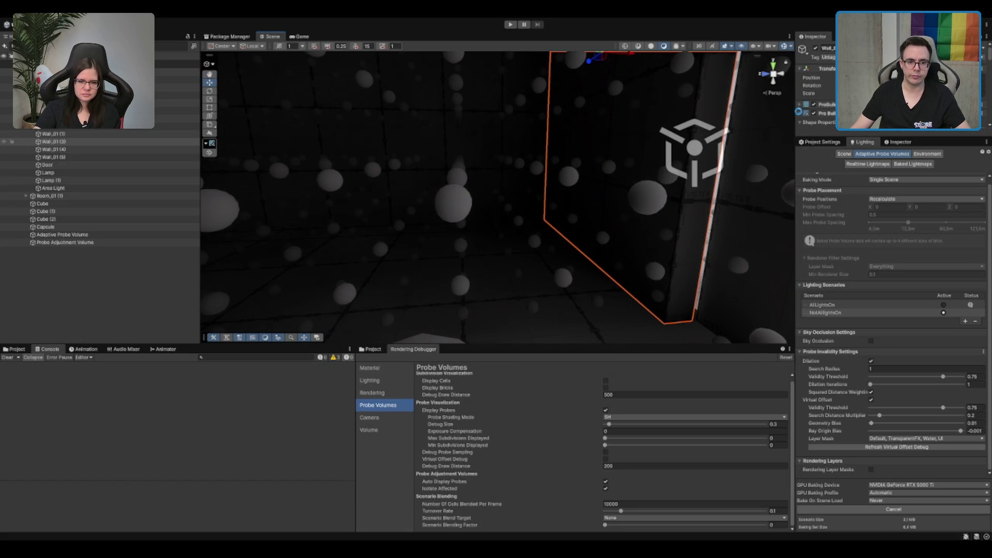
mouse_move(684, 173)
left_mouse_down()
mouse_move(322, 284)
mouse_move(341, 312)
left_mouse_up()
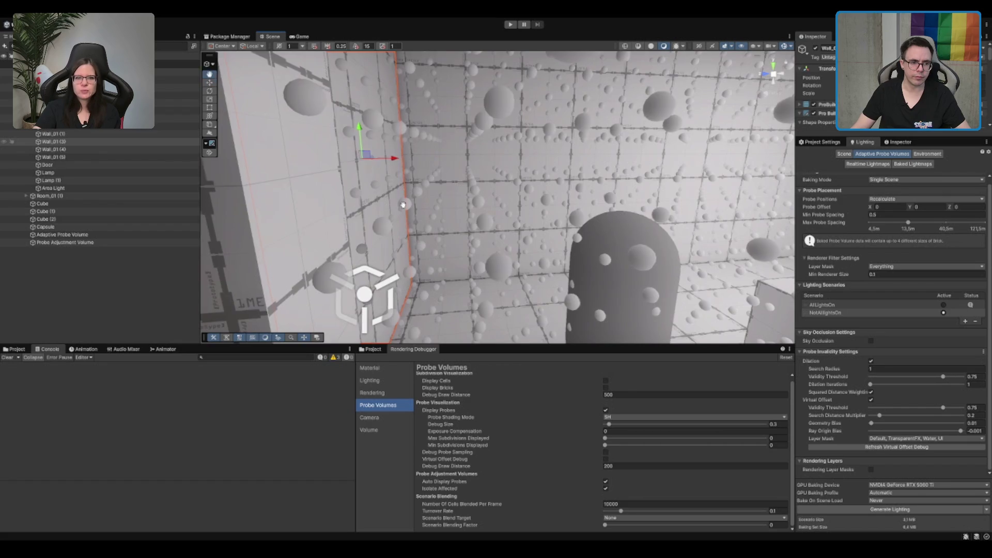
mouse_move(361, 159)
left_mouse_down()
mouse_move(456, 315)
mouse_move(479, 156)
mouse_move(476, 182)
left_mouse_up()
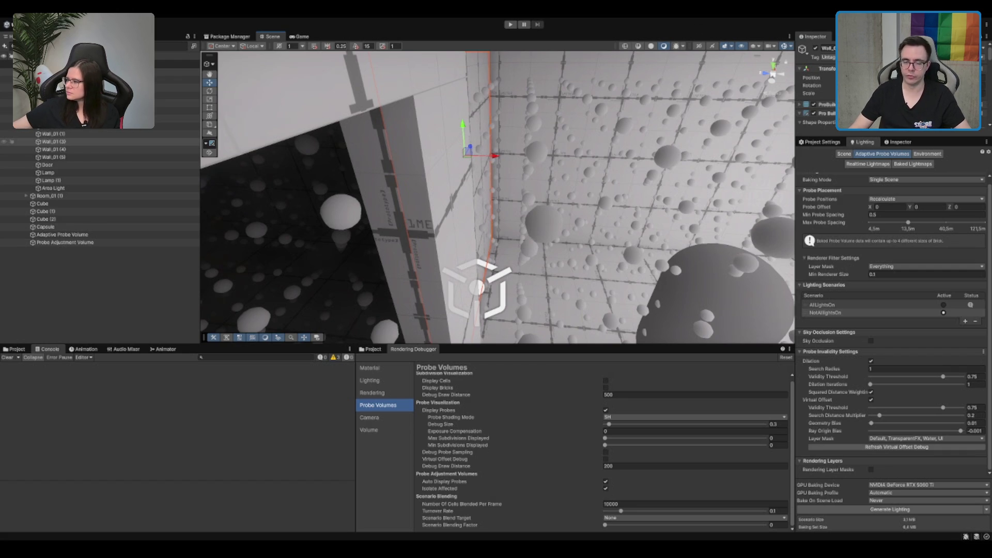
mouse_move(542, 187)
left_mouse_down()
mouse_move(642, 195)
mouse_move(704, 172)
mouse_move(689, 181)
left_mouse_up()
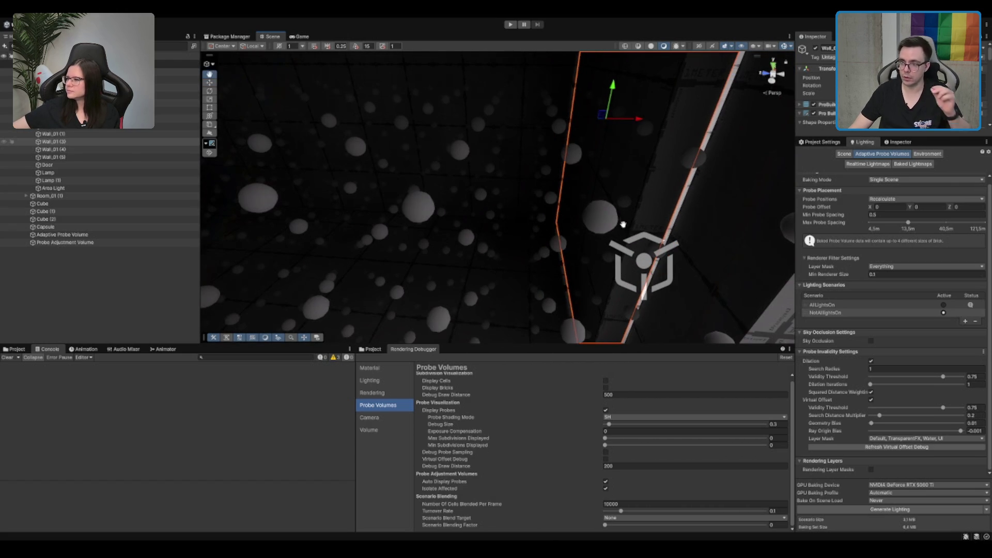
left_click_drag(698, 230, 624, 224)
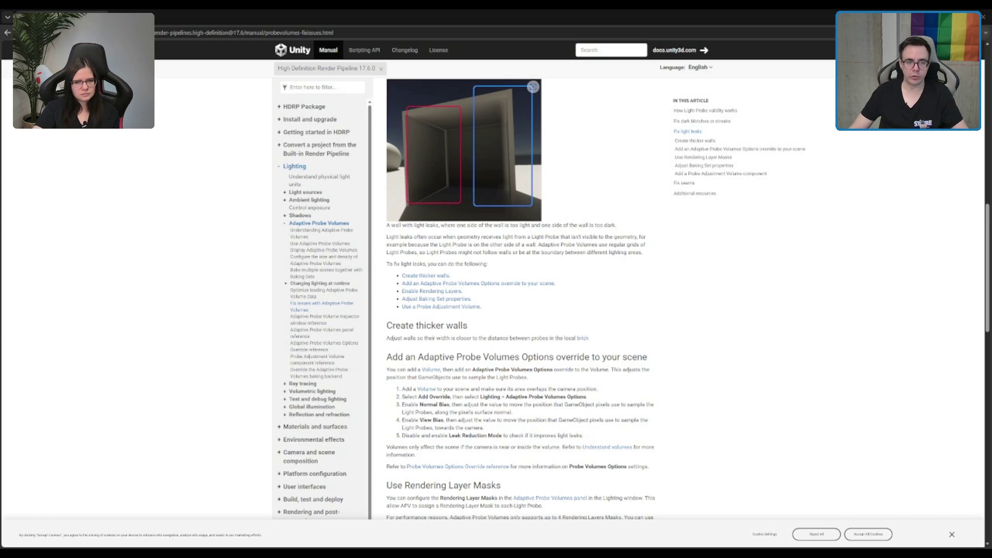
- Read the light-leak fixes and jump to 'Add an Adaptive Probe Volumes Options override'
scroll(465, 155, "up", 4)
scroll(465, 155, "down", 3)
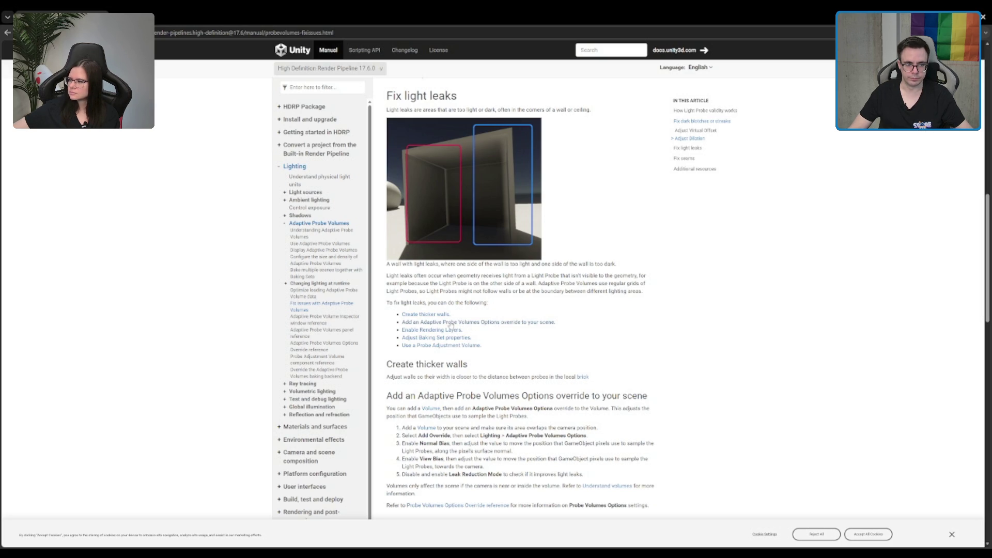
left_click(501, 323)
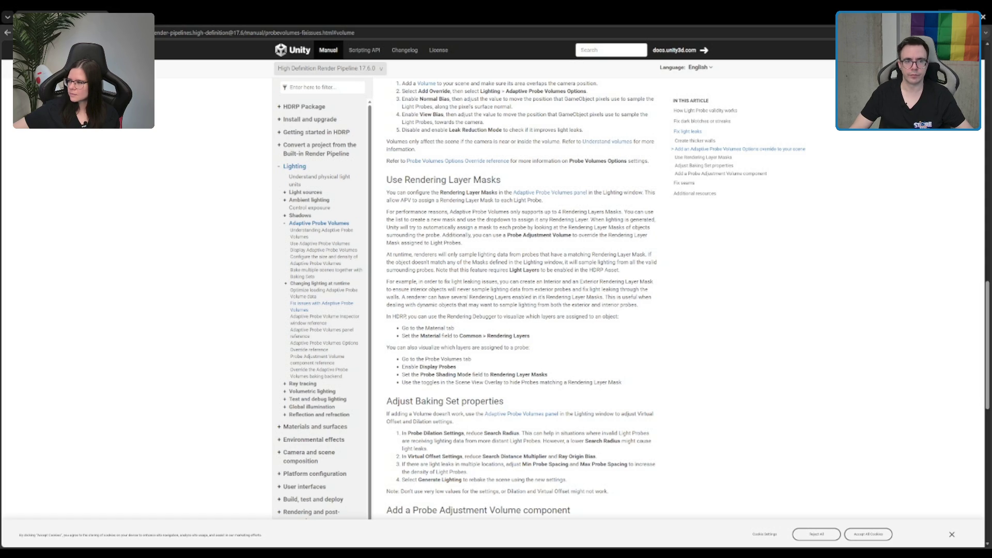
- Back in Unity, select the Probe Adjustment Volume and view its 1×1×1 Invalidate Probes settings
key("alt+Tab")
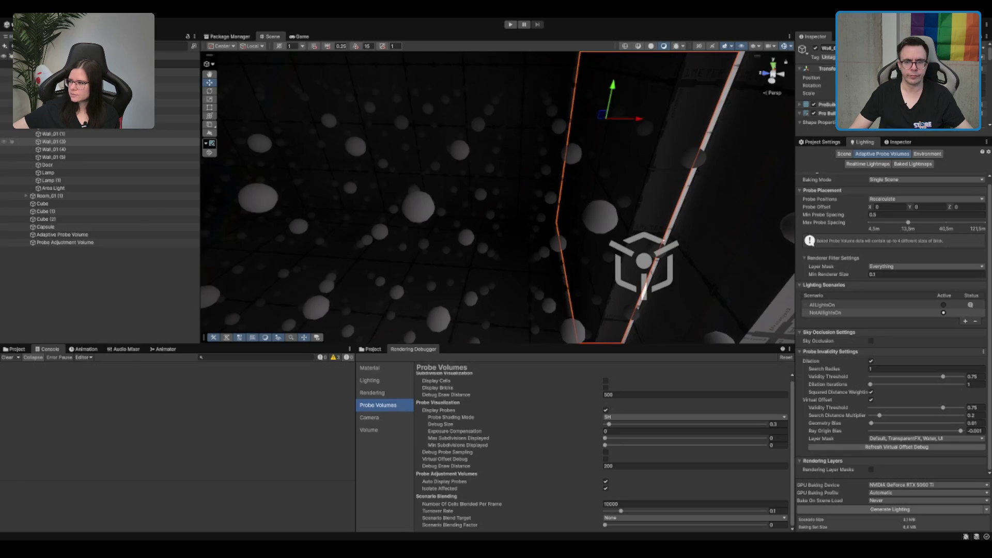
mouse_move(612, 182)
left_mouse_down()
mouse_move(580, 171)
mouse_move(593, 175)
mouse_move(396, 187)
left_mouse_up()
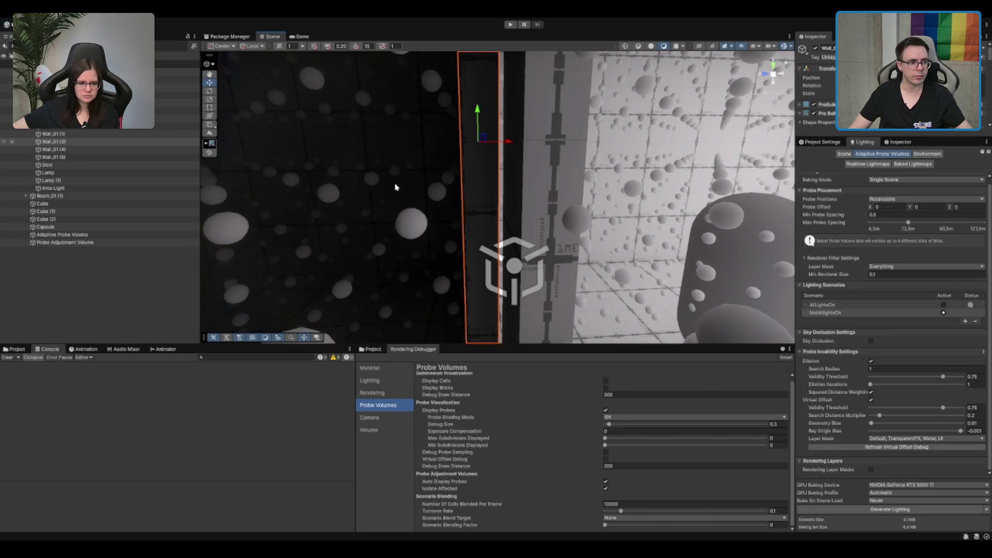
left_click(82, 242)
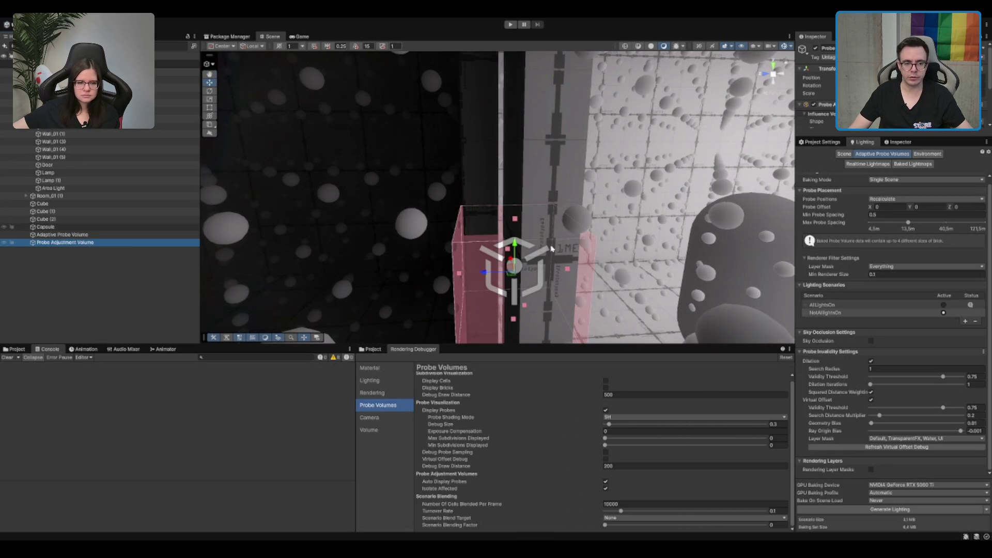
mouse_move(552, 249)
left_mouse_down()
mouse_move(571, 221)
mouse_move(782, 134)
left_mouse_up()
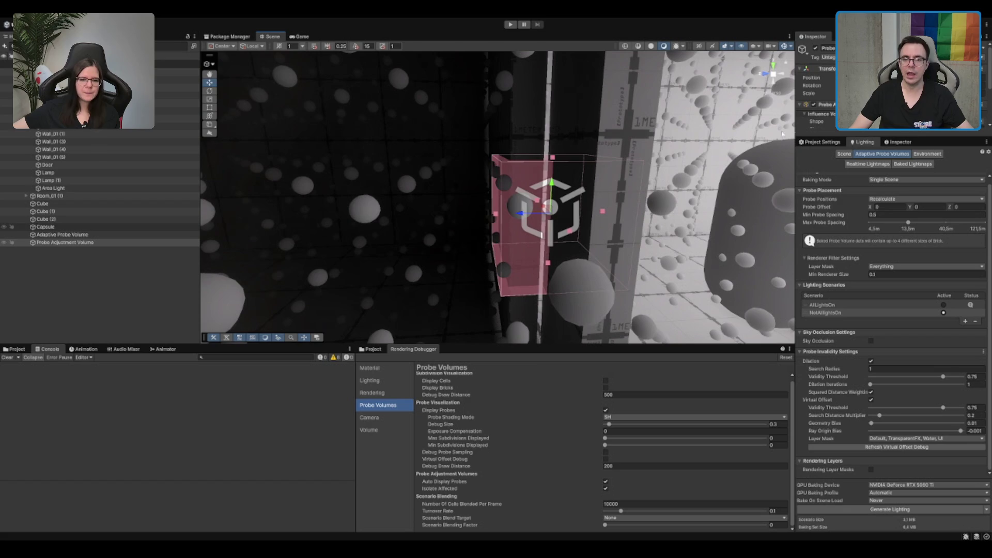
left_click(887, 143)
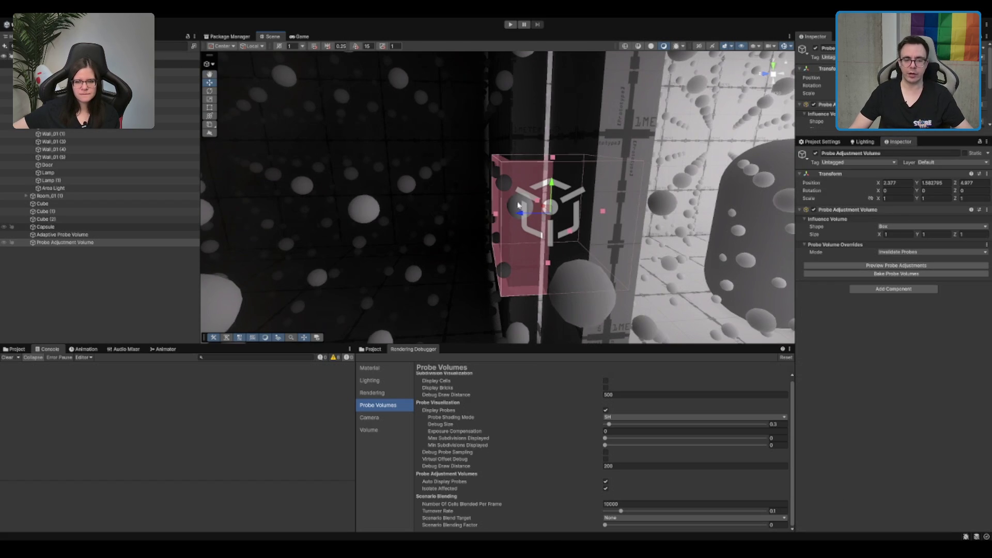
mouse_move(518, 205)
left_mouse_down()
mouse_move(640, 191)
mouse_move(515, 205)
left_mouse_up()
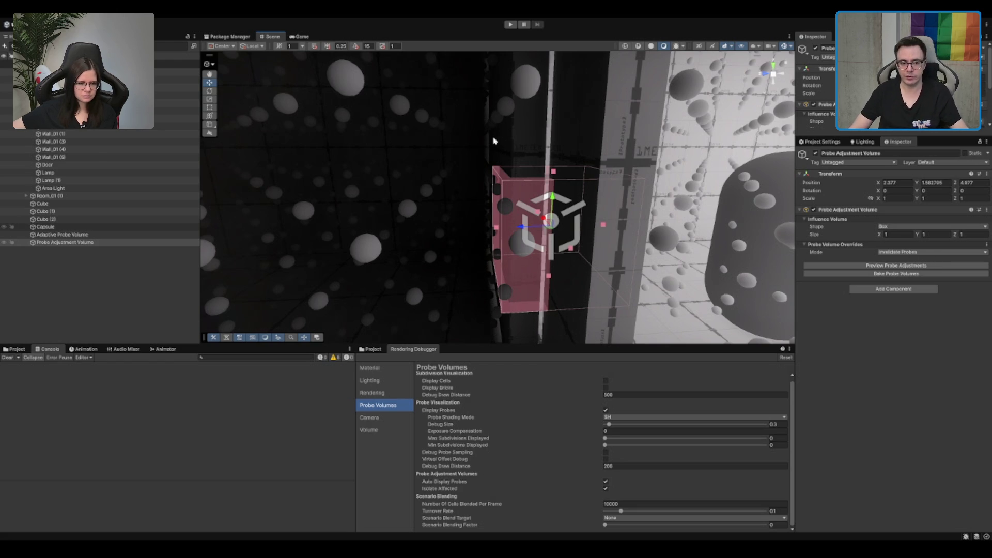
scroll(538, 162, "up", 2)
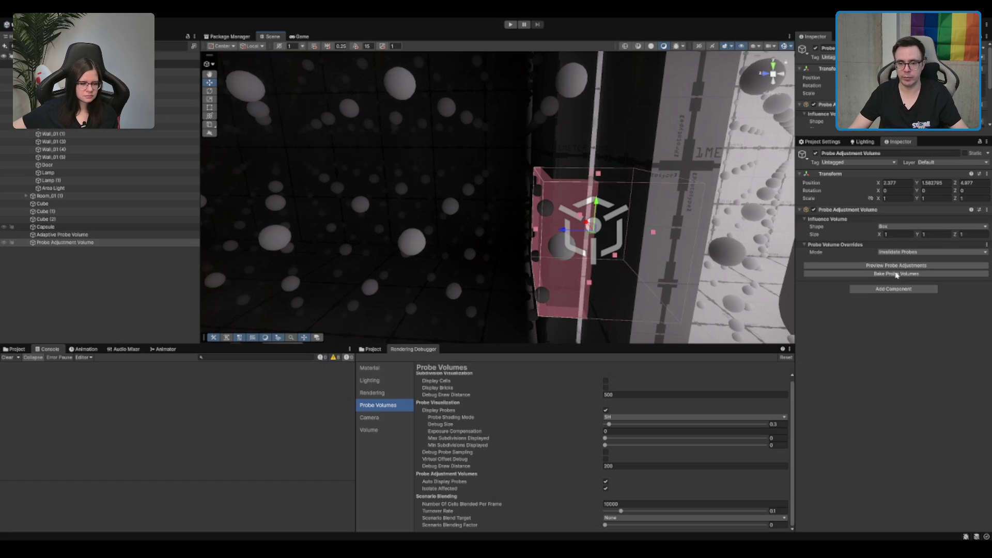
- Select the Adaptive Probe Volume and zoom in and out over the probes near the wall
left_click(57, 234)
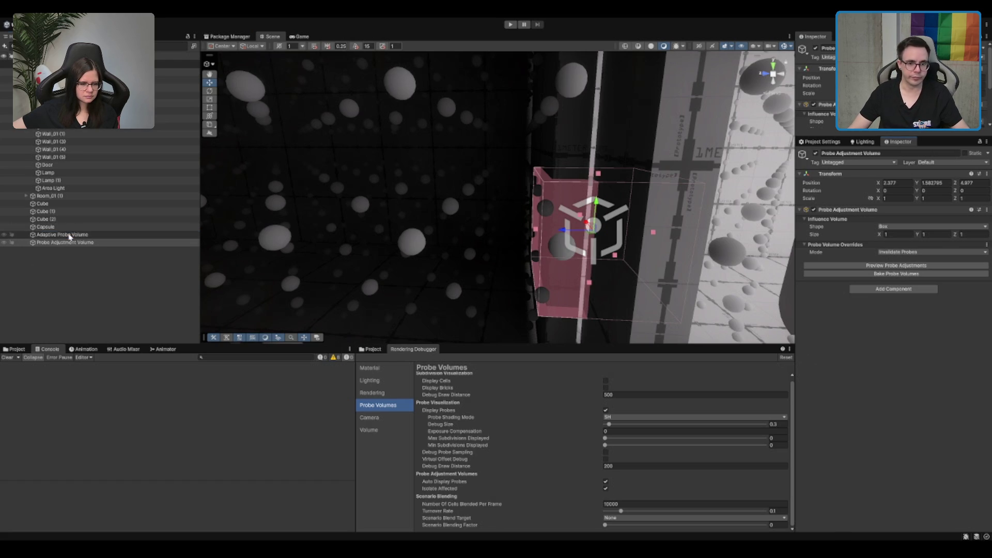
left_click(837, 277)
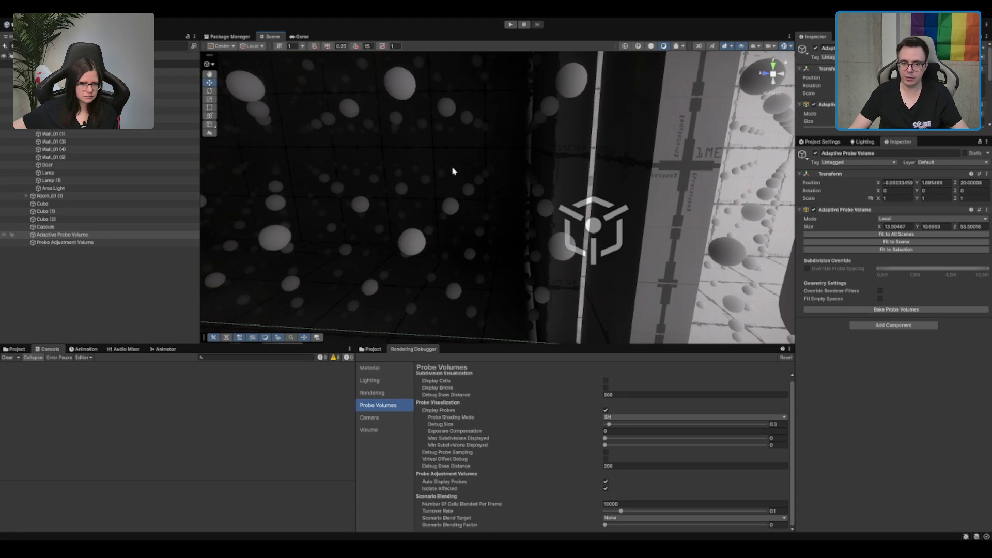
scroll(478, 166, "down", 5)
scroll(473, 164, "up", 2)
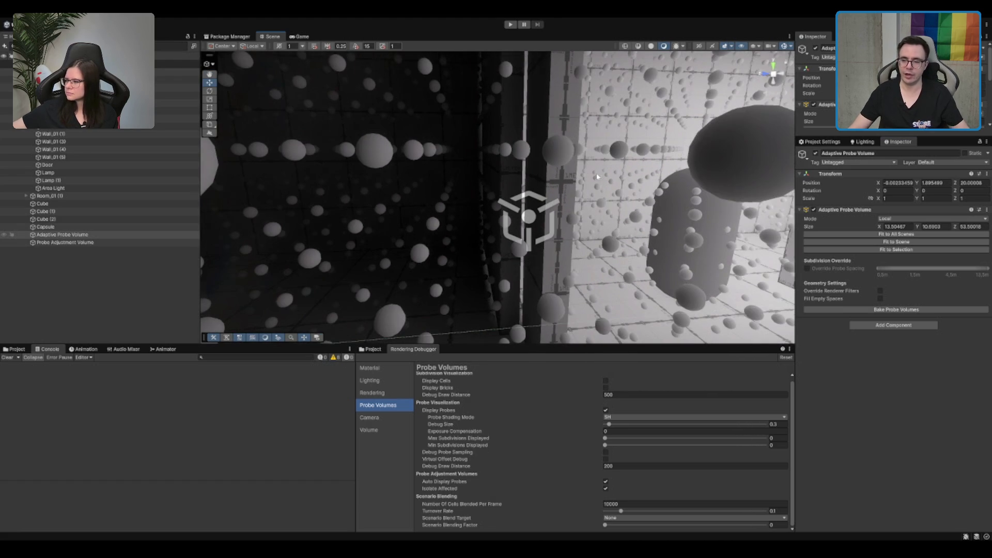
scroll(616, 243, "up", 2)
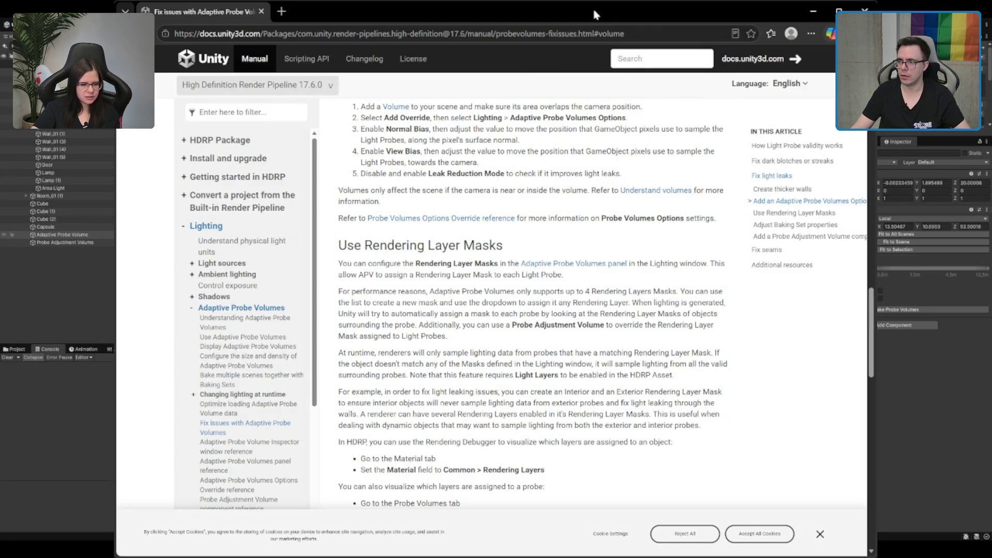
- Minimize the Unity Manual browser to bring the Unity Editor scene back into view
left_click(812, 11)
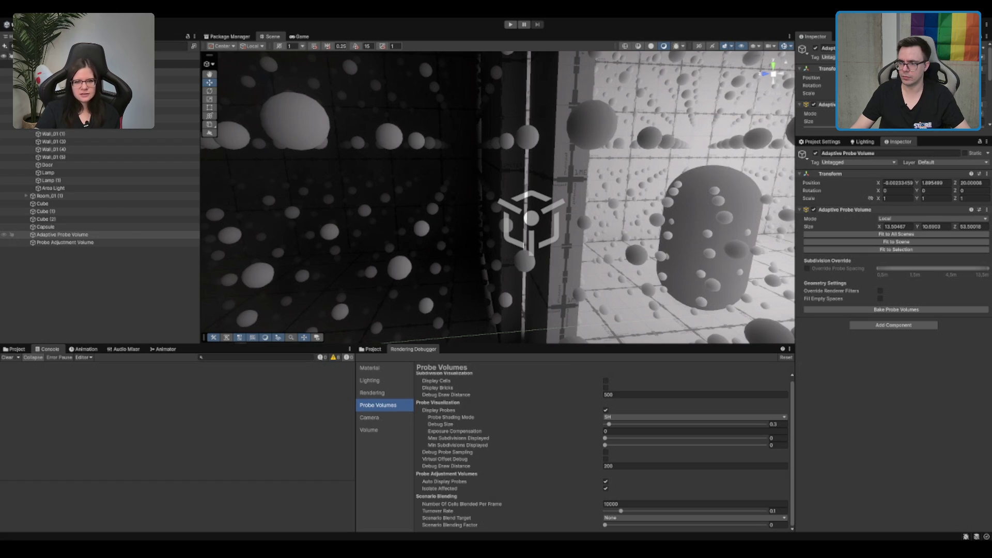
- Orbit around the room and select a wall and the door piece to inspect their lightmaps
left_click_drag(439, 233, 507, 201)
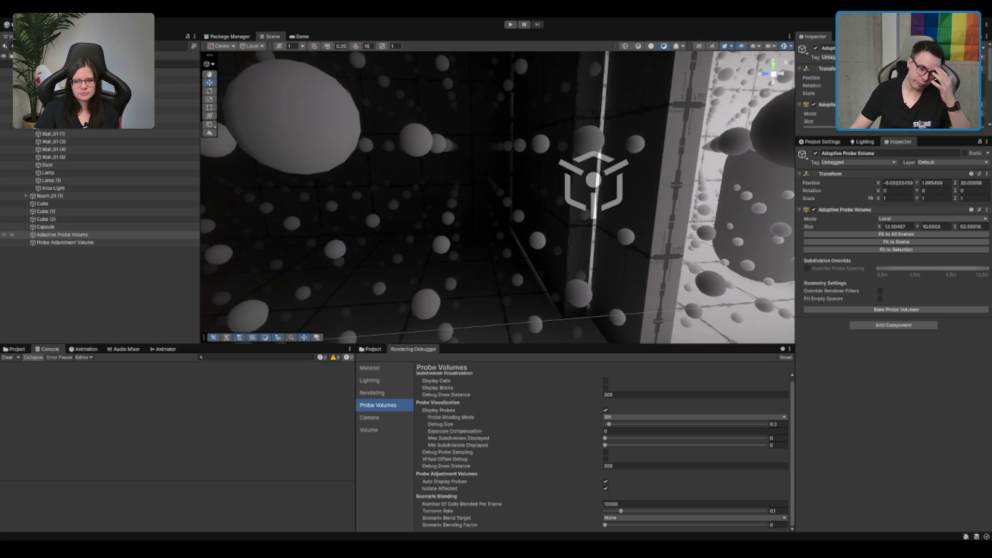
left_click_drag(465, 170, 517, 172)
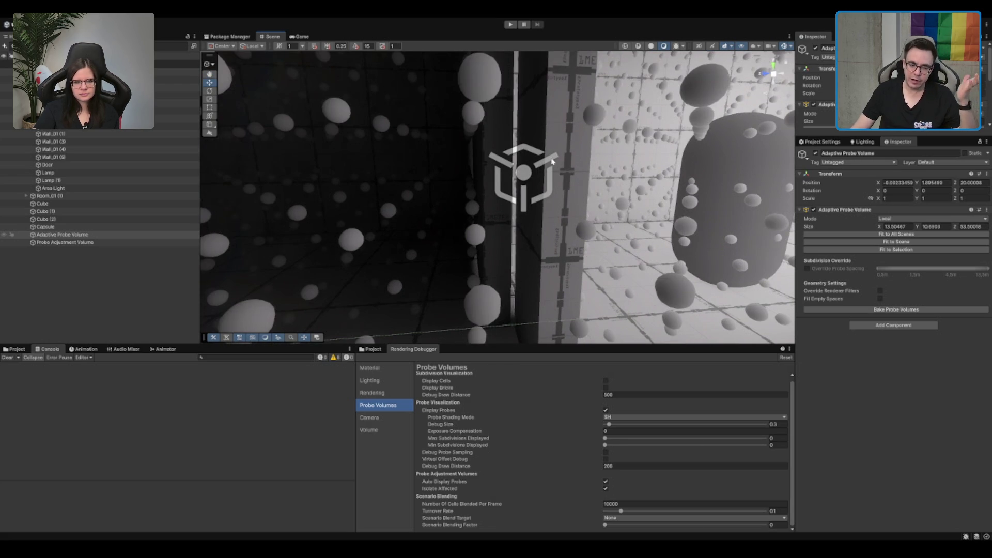
left_click(511, 173)
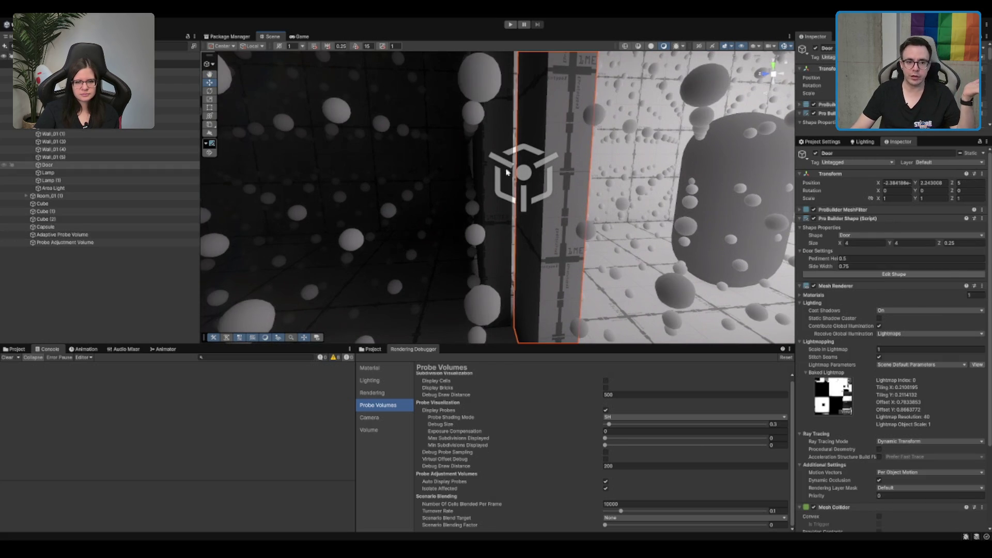
left_click(529, 179)
- Select the Probe Adjustment Volume and delete it from the scene
left_click(96, 242)
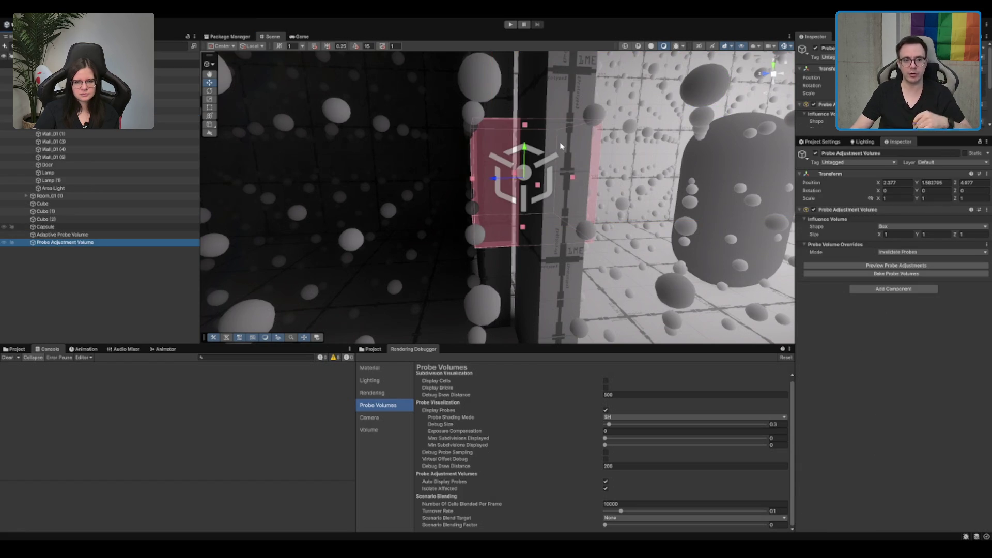
mouse_move(560, 157)
left_mouse_down()
mouse_move(576, 170)
mouse_move(569, 178)
left_mouse_up()
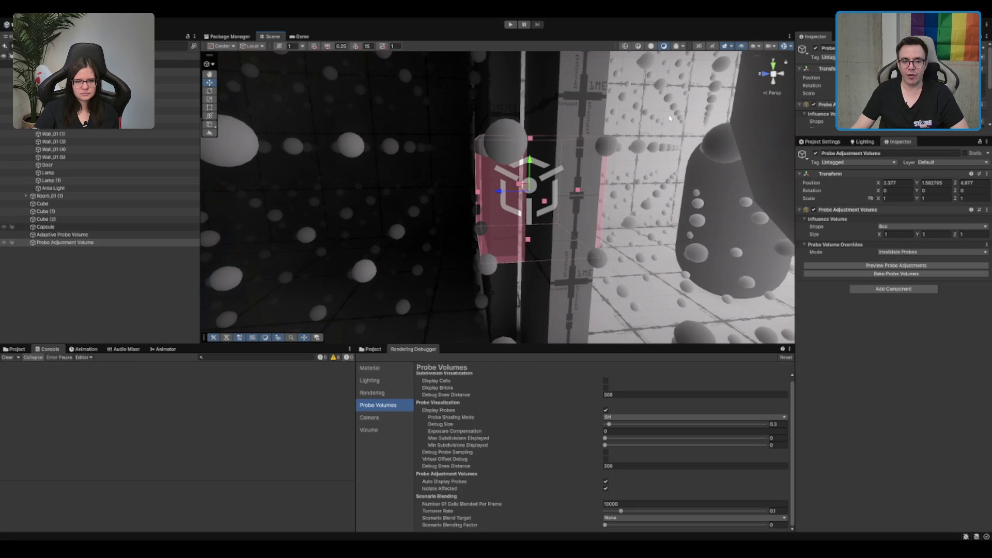
key("Delete")
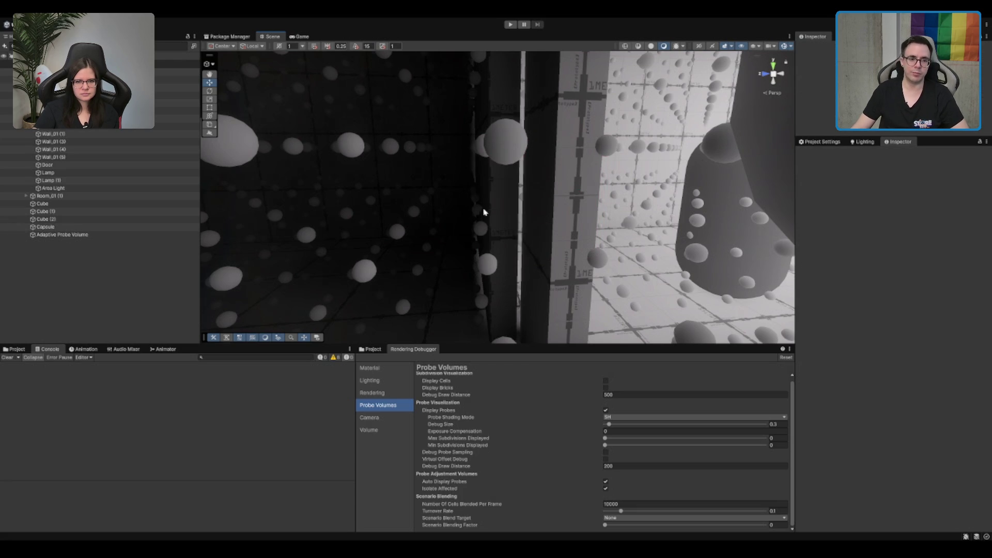
- Select Wall_01 (3), collapse its Mesh Renderer, and show the Adaptive Probe Volumes lighting settings
left_click(516, 208)
scroll(563, 185, "up", 2)
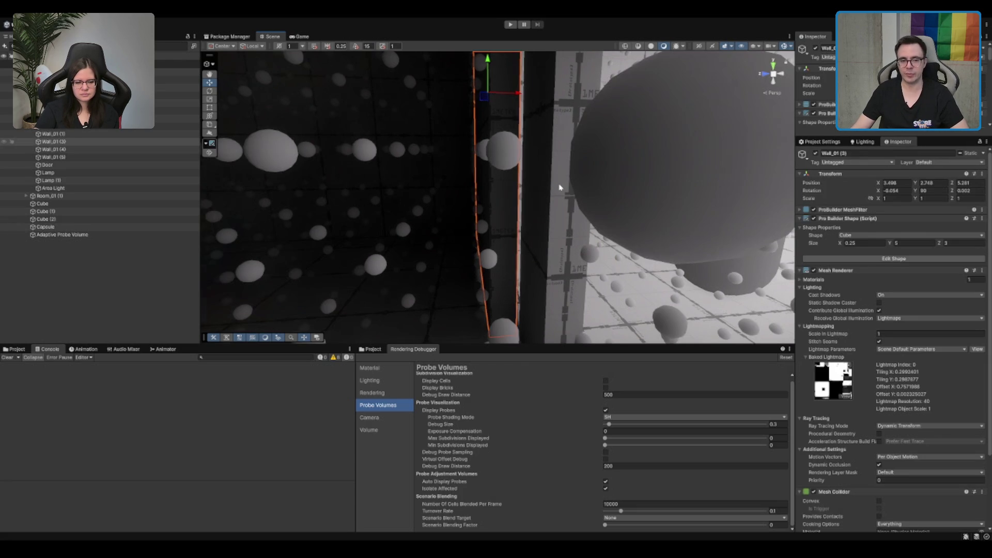
left_click_drag(552, 178, 488, 210)
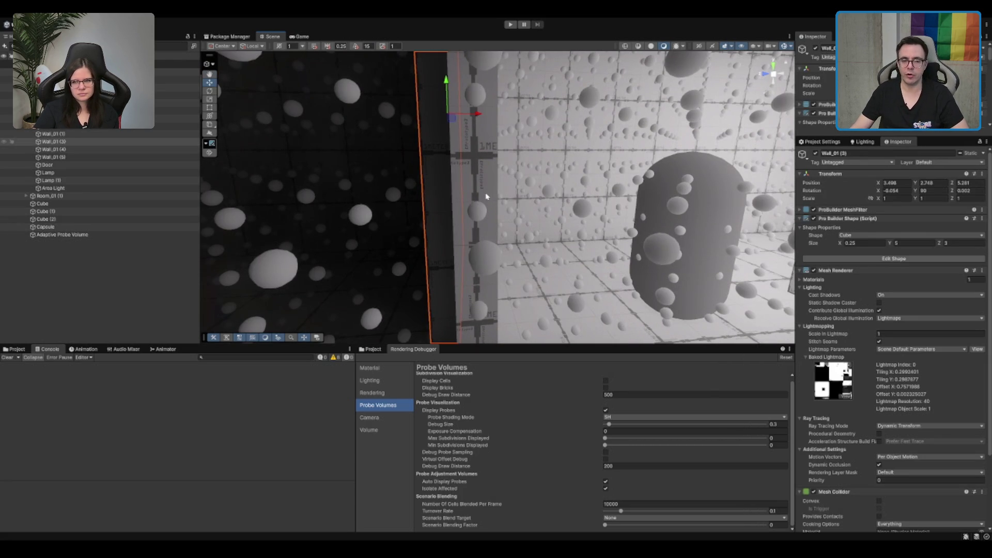
left_click(847, 270)
left_click(863, 141)
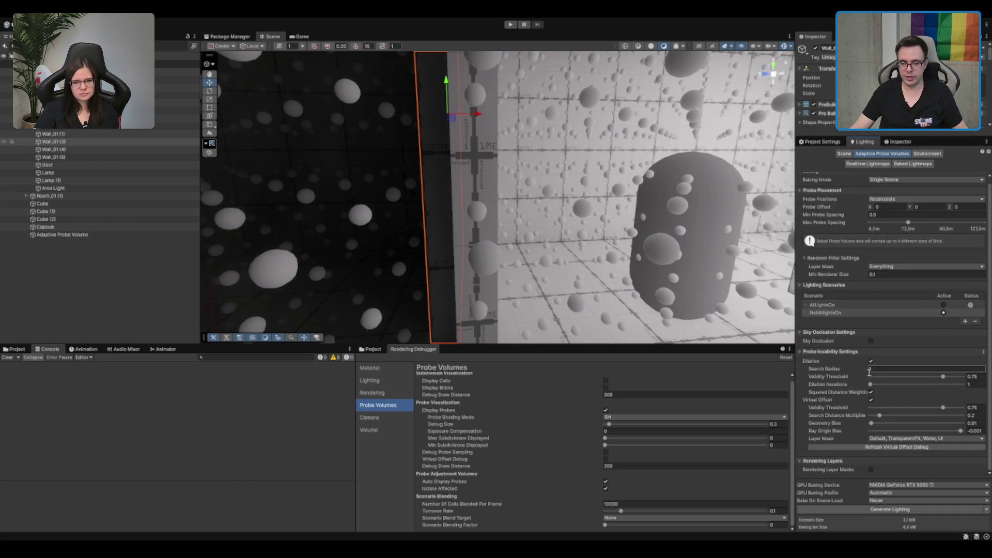
- Review the HDRP High Fidelity asset from Assets/Settings, then return to the Adaptive Probe Volumes settings
left_click(373, 349)
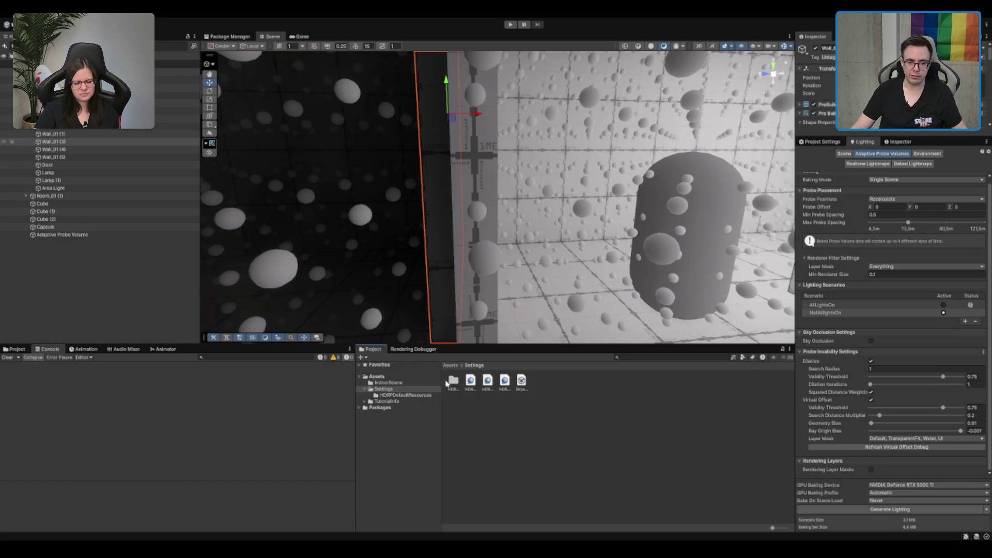
left_click(486, 390)
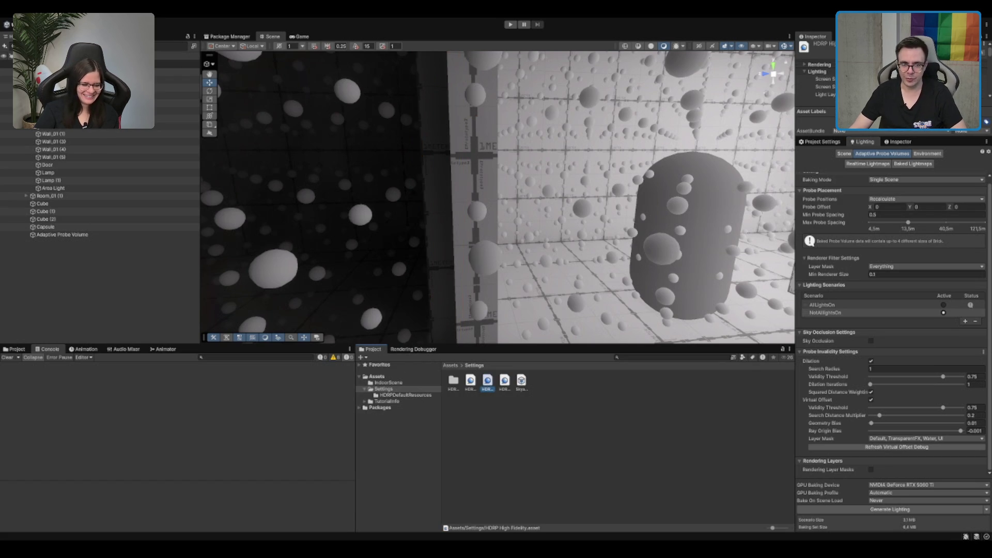
left_click(895, 142)
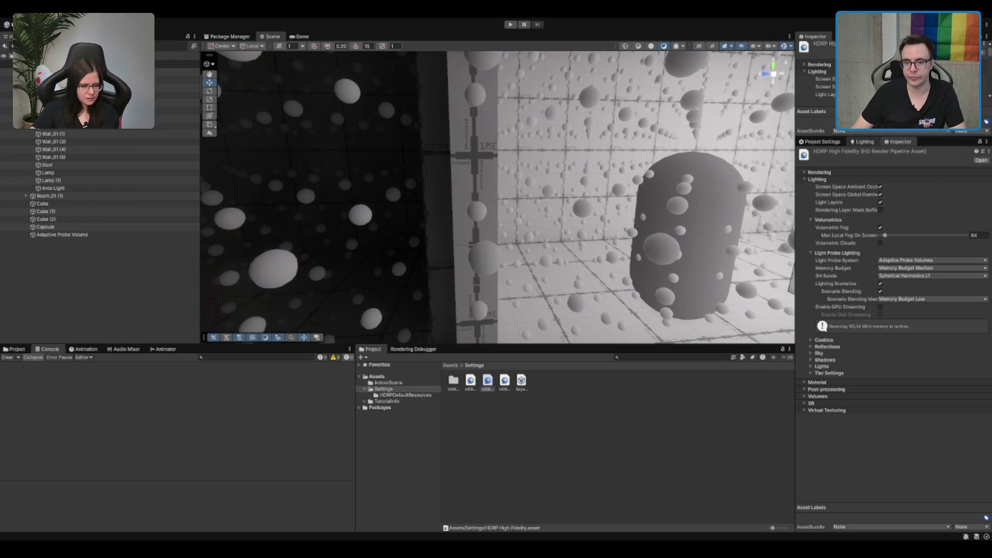
left_click(862, 142)
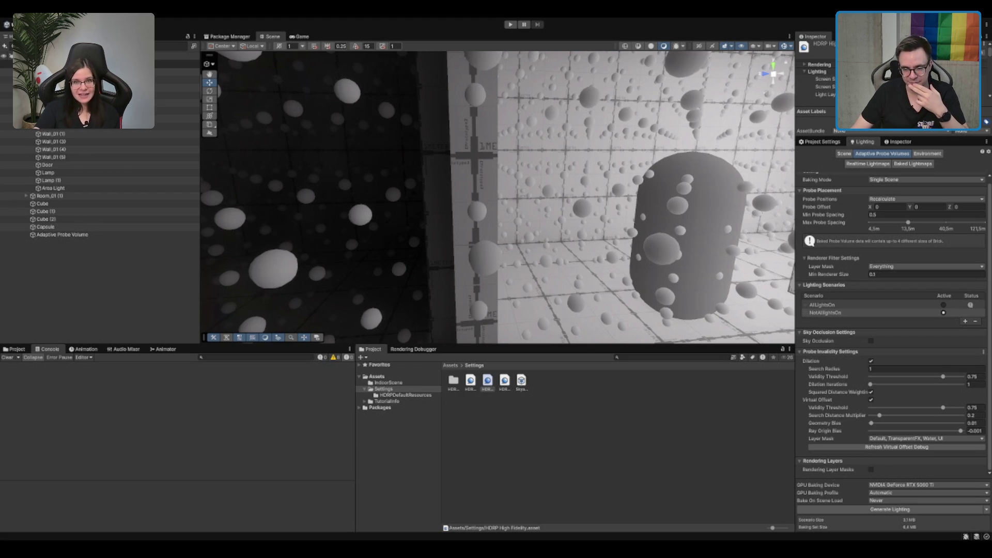
- Collapse and re-expand Probe Placement, then switch to the project's Graphics settings page
left_click_drag(641, 258, 650, 264)
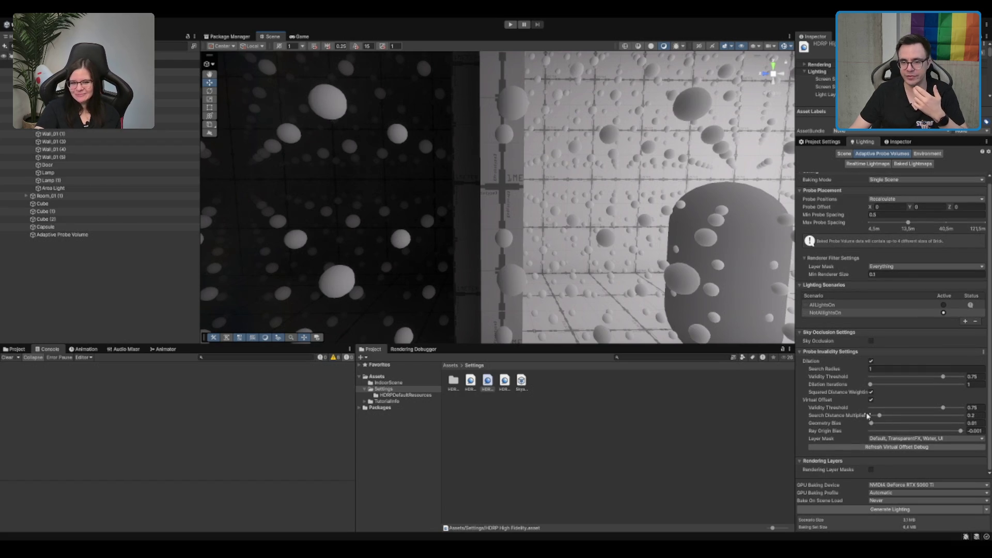
left_click(831, 191)
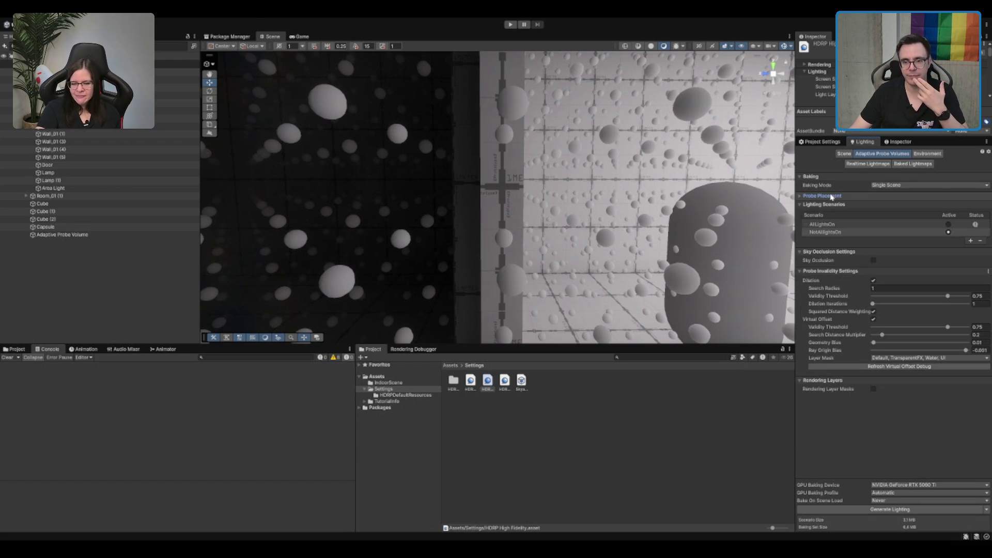
left_click(831, 196)
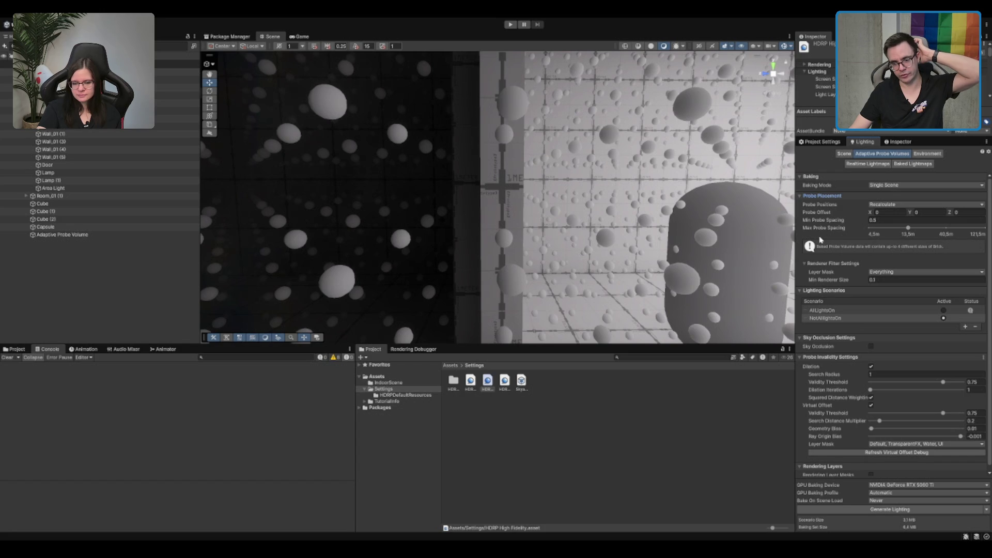
left_click(834, 143)
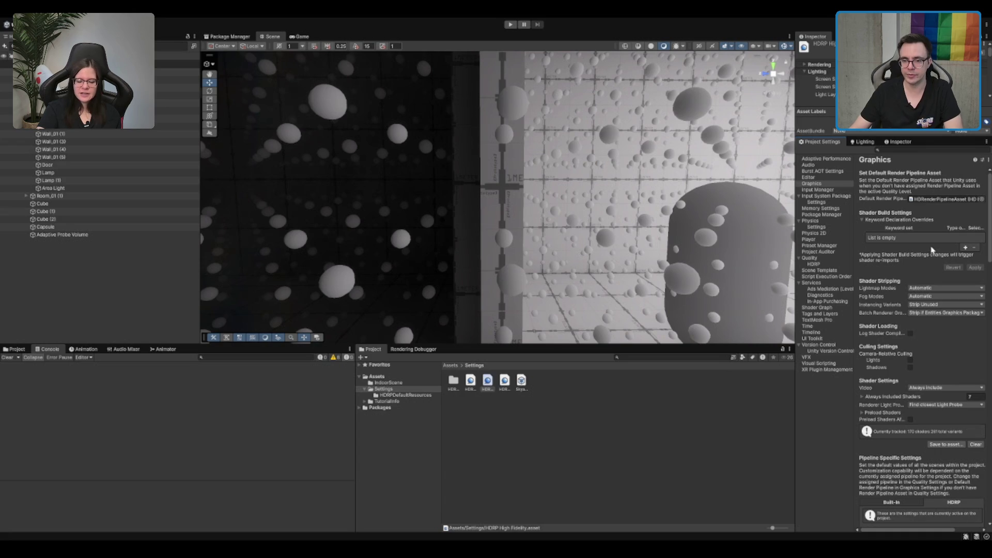
- Go from the HDRP settings to the Quality page, then fly out to view the whole room
scroll(881, 260, "down", 5)
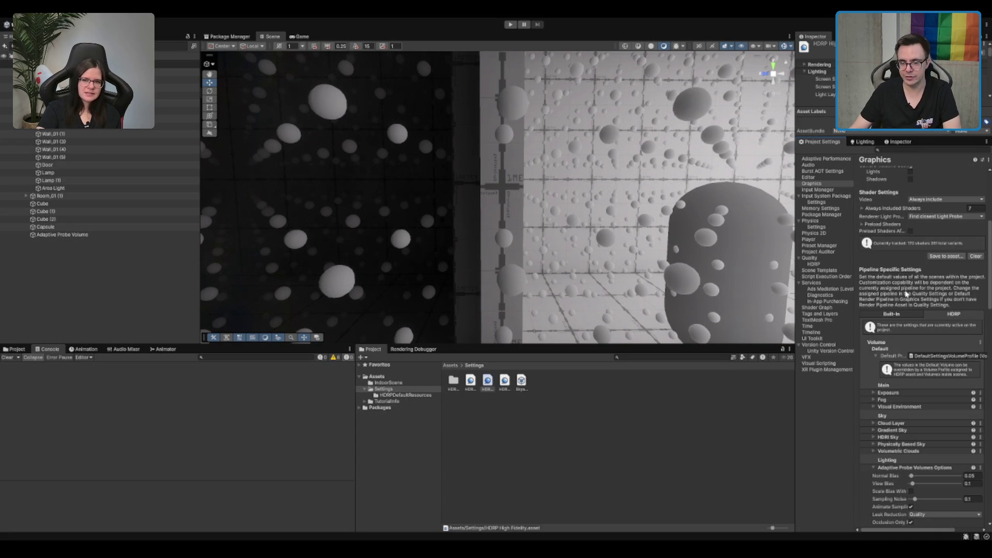
left_click(834, 265)
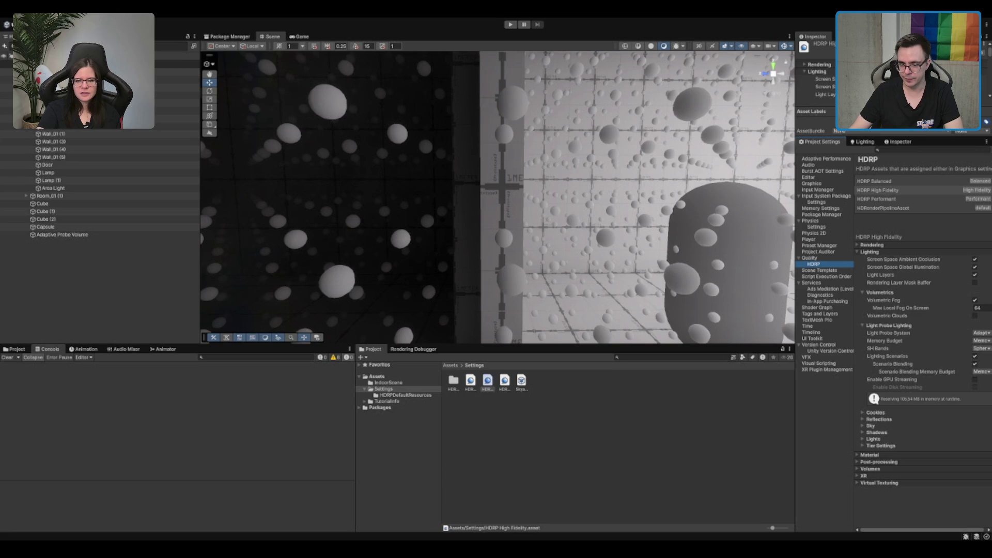
left_click(810, 258)
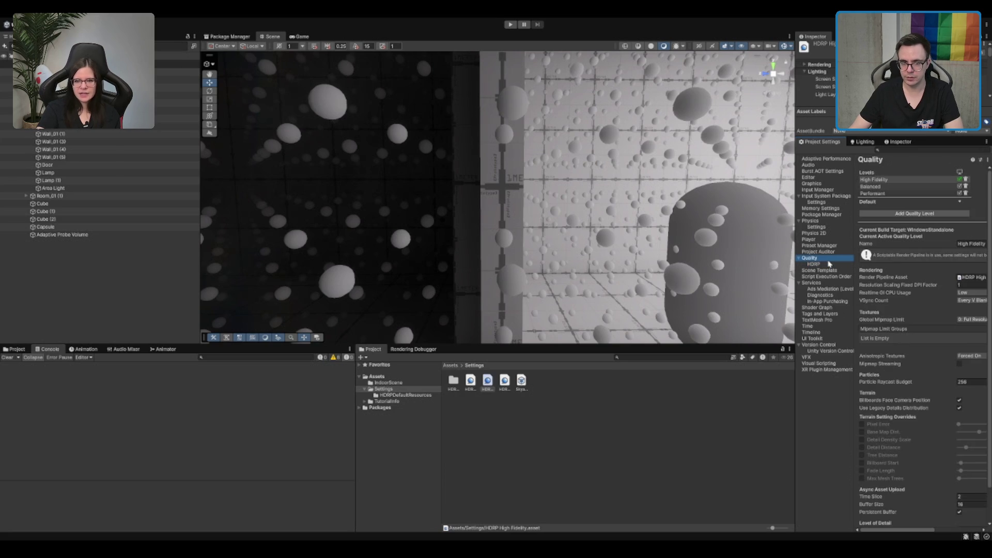
scroll(939, 404, "down", 2)
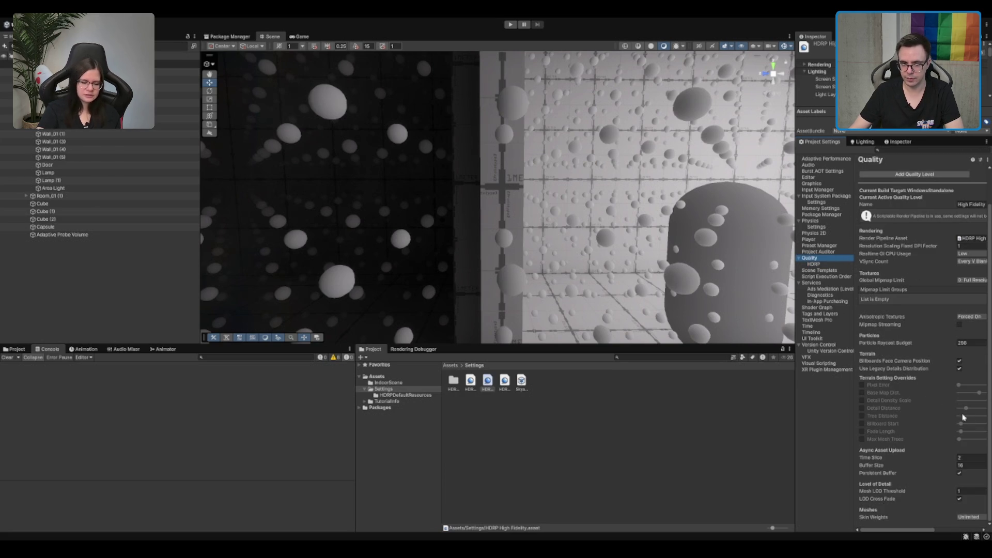
scroll(919, 399, "up", 2)
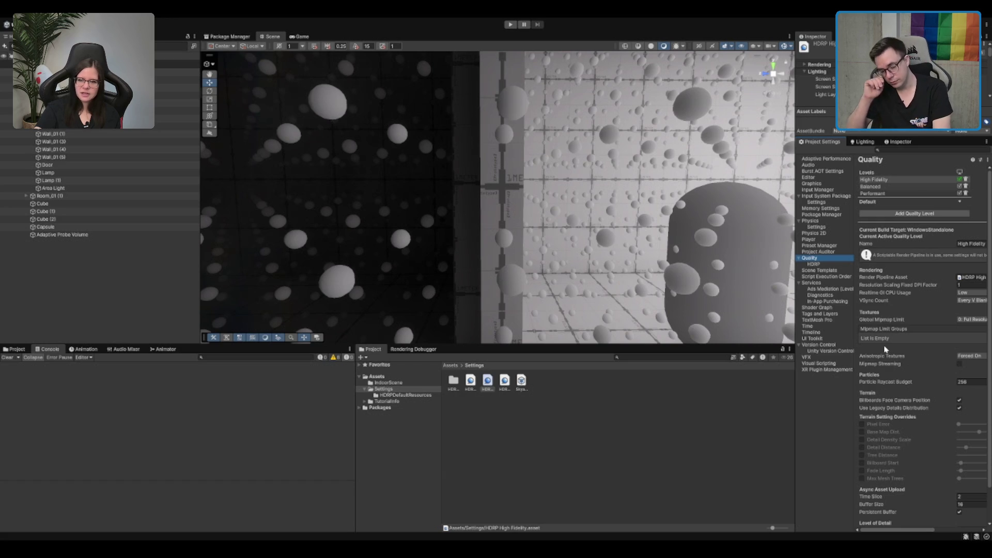
left_click_drag(421, 203, 460, 197)
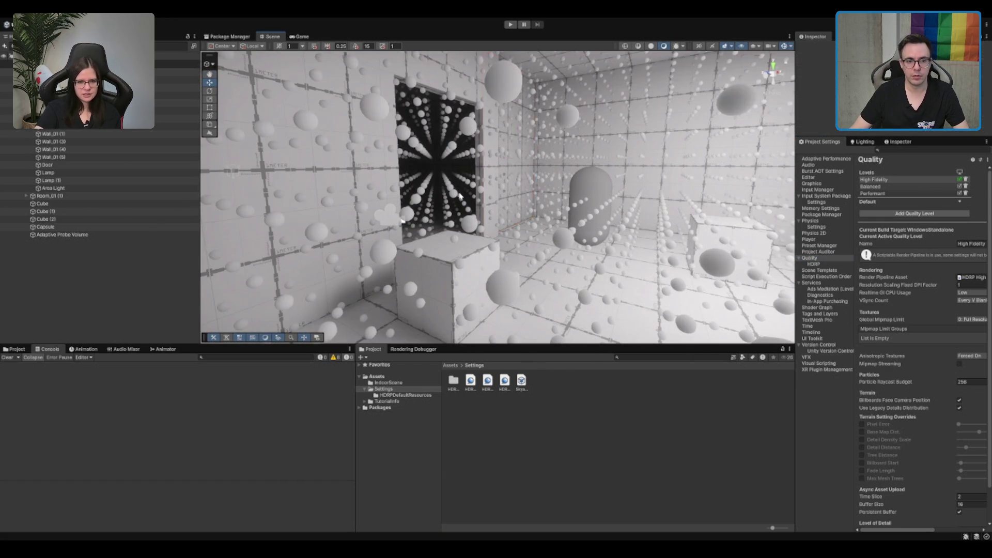
- Undo the stray Probe Adjustment Volume and turn off Display Probes in the Probe Volumes debugger
left_click(622, 183)
key("ctrl+z")
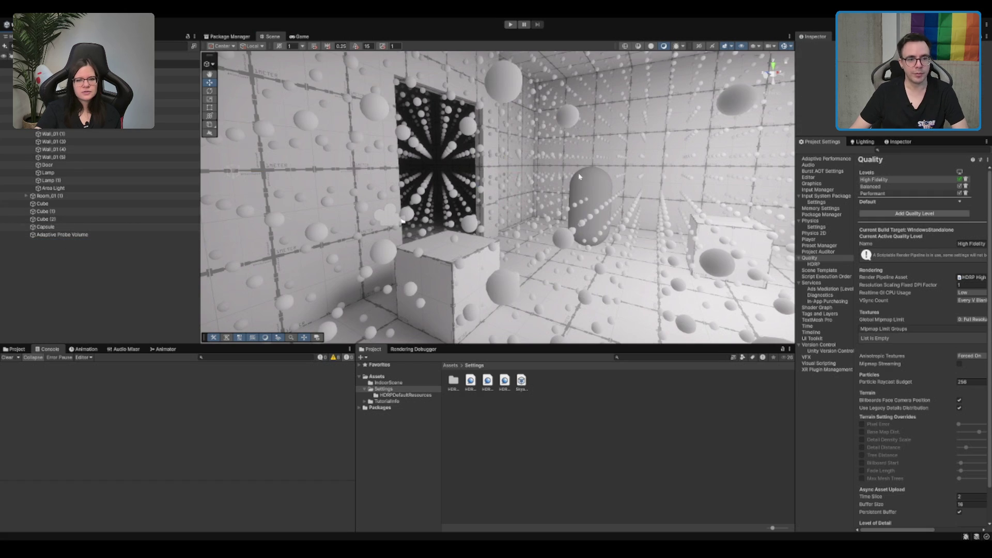
left_click_drag(464, 207, 682, 264)
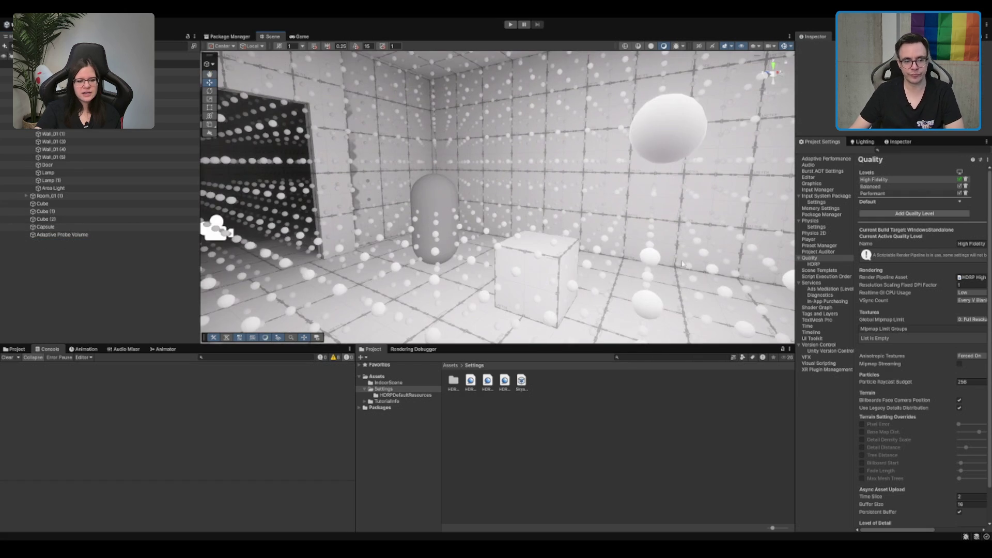
left_click(422, 350)
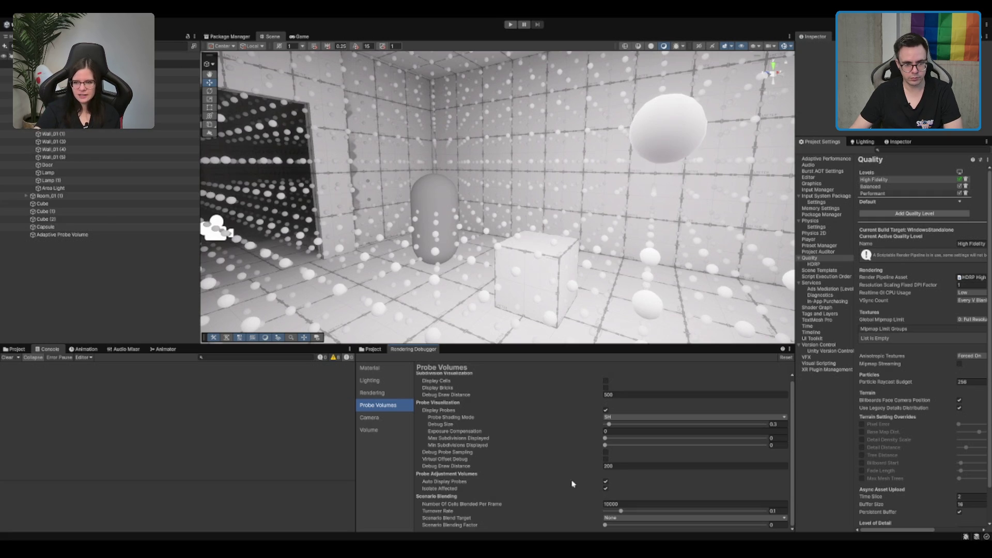
left_click(606, 409)
- Select Wall_01, frame it, and orbit around it toward the doorway
mouse_move(524, 159)
left_mouse_down()
mouse_move(527, 150)
mouse_move(558, 170)
mouse_move(614, 222)
left_mouse_up()
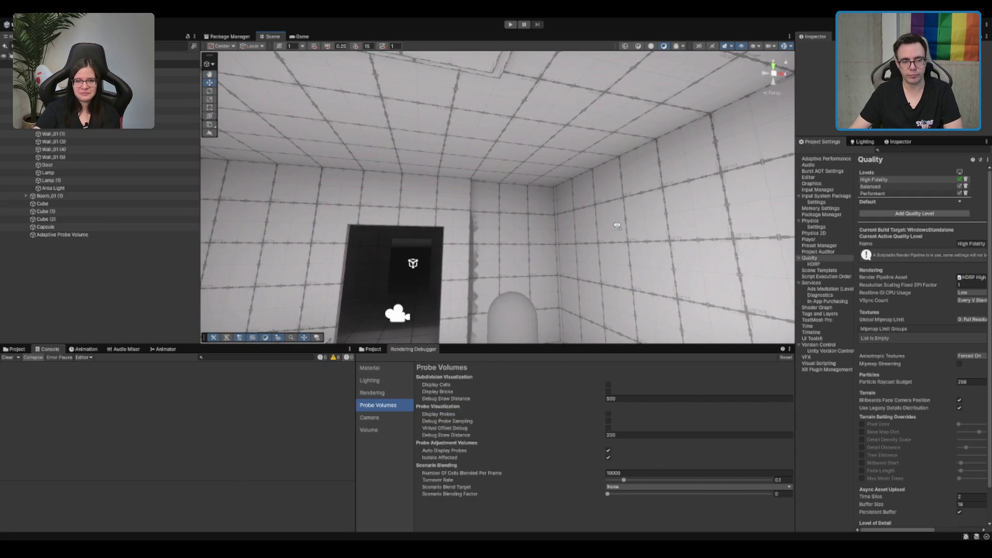
key("w")
left_click(549, 222)
key("f")
mouse_move(546, 234)
left_mouse_down()
mouse_move(547, 245)
mouse_move(553, 225)
mouse_move(491, 318)
mouse_move(521, 345)
mouse_move(421, 255)
mouse_move(717, 228)
mouse_move(618, 237)
mouse_move(649, 266)
mouse_move(589, 255)
mouse_move(615, 232)
mouse_move(571, 195)
mouse_move(605, 258)
mouse_move(524, 195)
mouse_move(474, 259)
mouse_move(491, 219)
mouse_move(557, 234)
mouse_move(575, 215)
mouse_move(561, 218)
left_mouse_up()
- Select the door and its surrounding wall, then turn the view to look through the doorway
left_click(560, 204)
key("w")
mouse_move(500, 239)
left_mouse_down()
mouse_move(563, 168)
mouse_move(514, 232)
left_mouse_up()
left_click(432, 222)
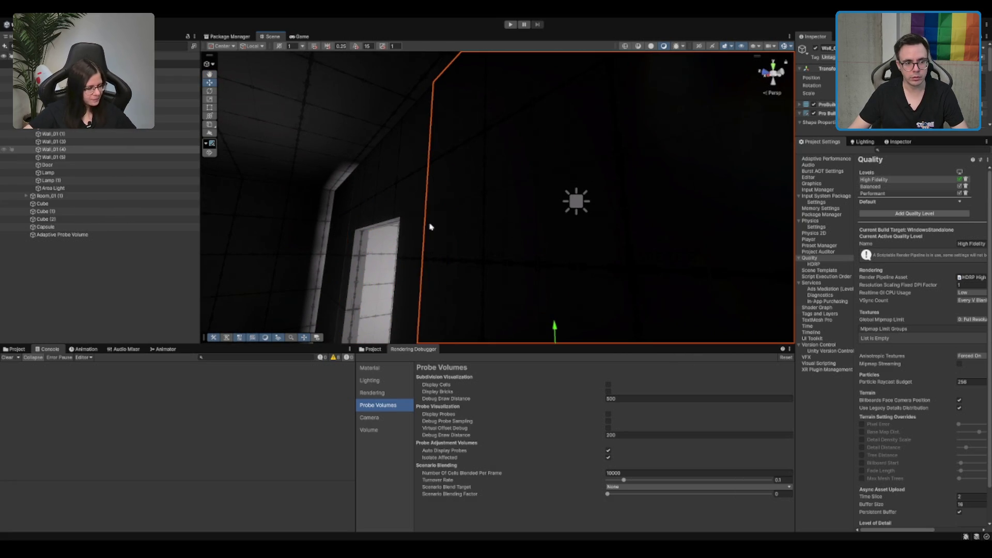
left_click(178, 266)
mouse_move(378, 253)
left_mouse_down()
mouse_move(449, 239)
mouse_move(527, 254)
mouse_move(614, 251)
left_mouse_up()
scroll(861, 224, "down", 3)
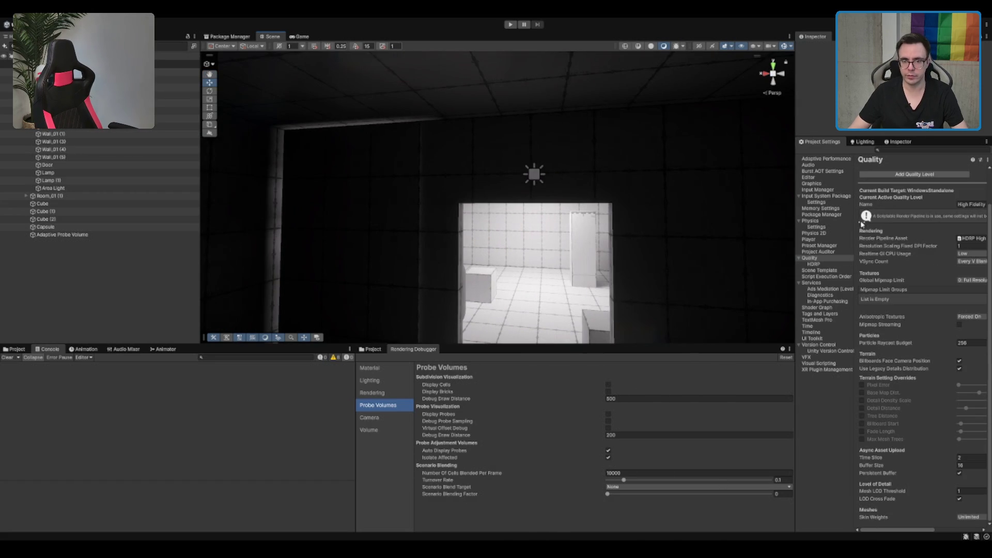
- Run Generate Lighting from the Adaptive Probe Volumes settings and wait for the bake
left_click(863, 142)
scroll(877, 302, "down", 1)
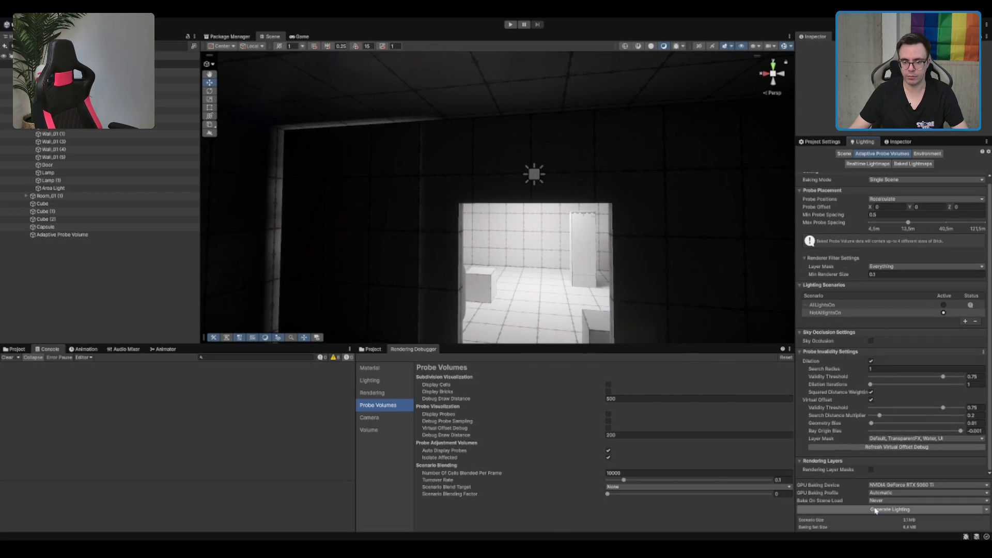
left_click(856, 509)
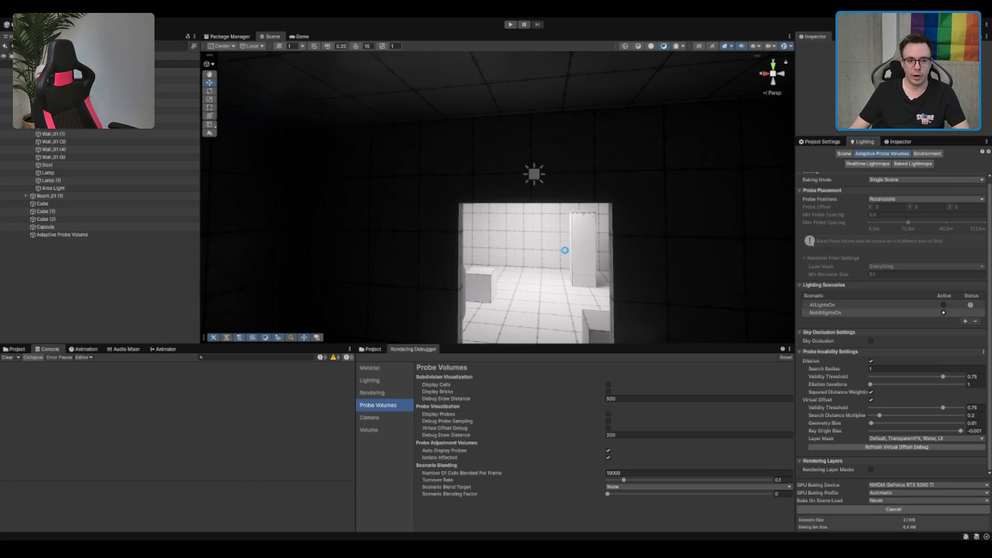
scroll(593, 259, "down", 3)
scroll(584, 190, "down", 5)
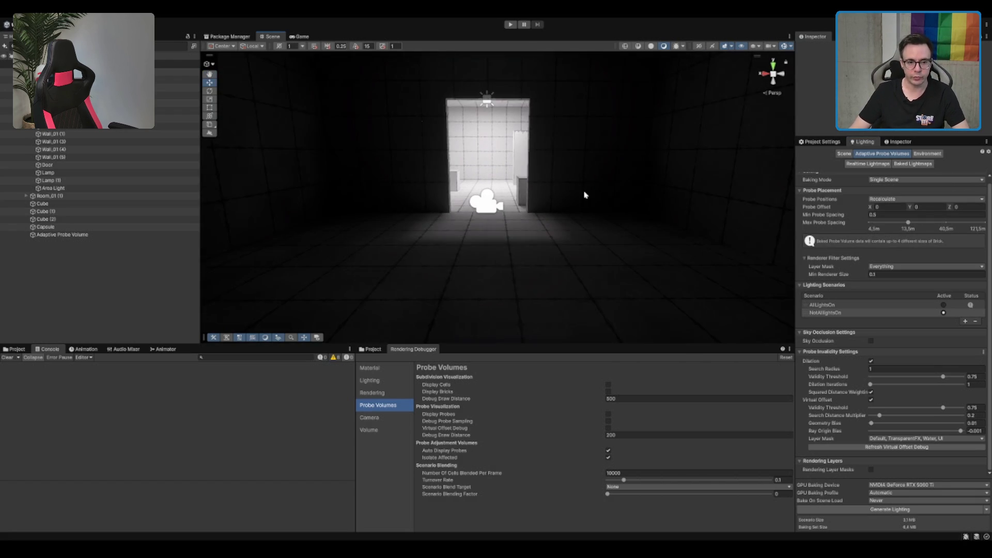
- Zoom and orbit through the baked room and back out, then select the floor cube
scroll(609, 234, "up", 5)
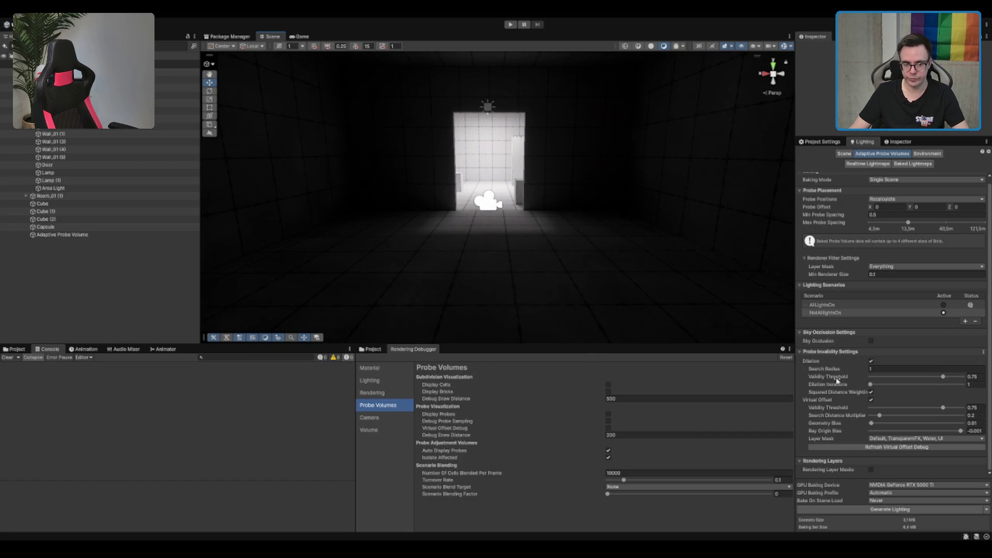
scroll(504, 192, "up", 6)
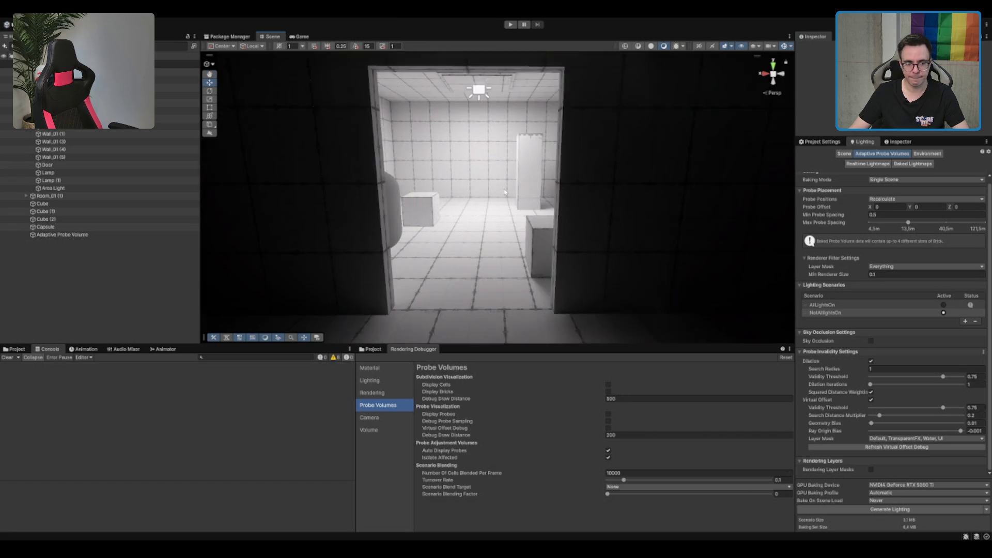
mouse_move(505, 192)
left_mouse_down()
mouse_move(532, 276)
mouse_move(580, 173)
left_mouse_up()
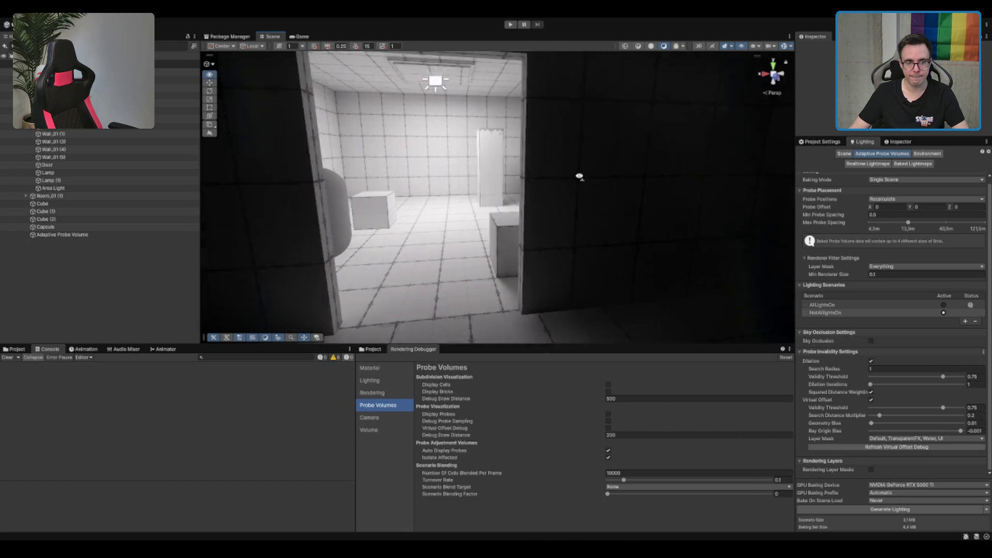
scroll(580, 172, "down", 8)
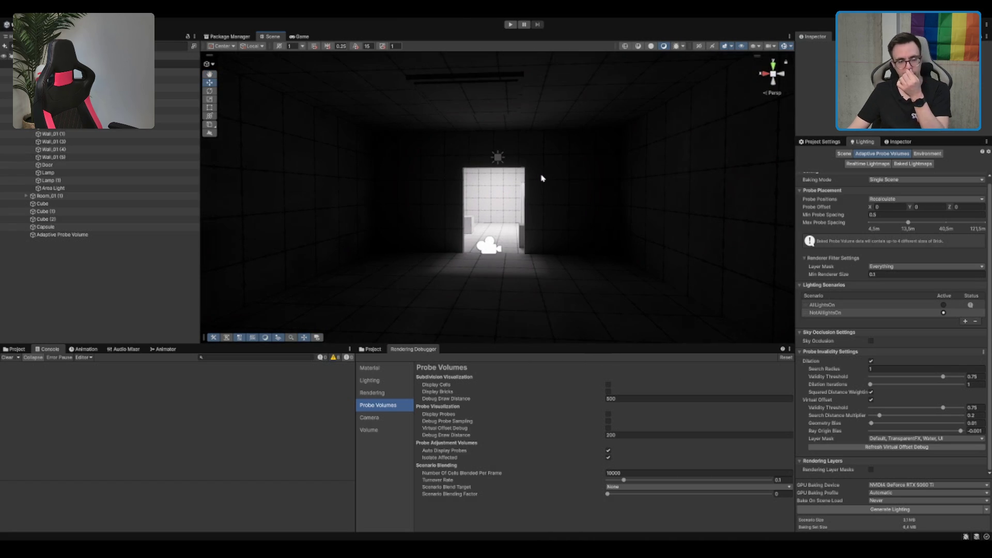
scroll(512, 165, "down", 5)
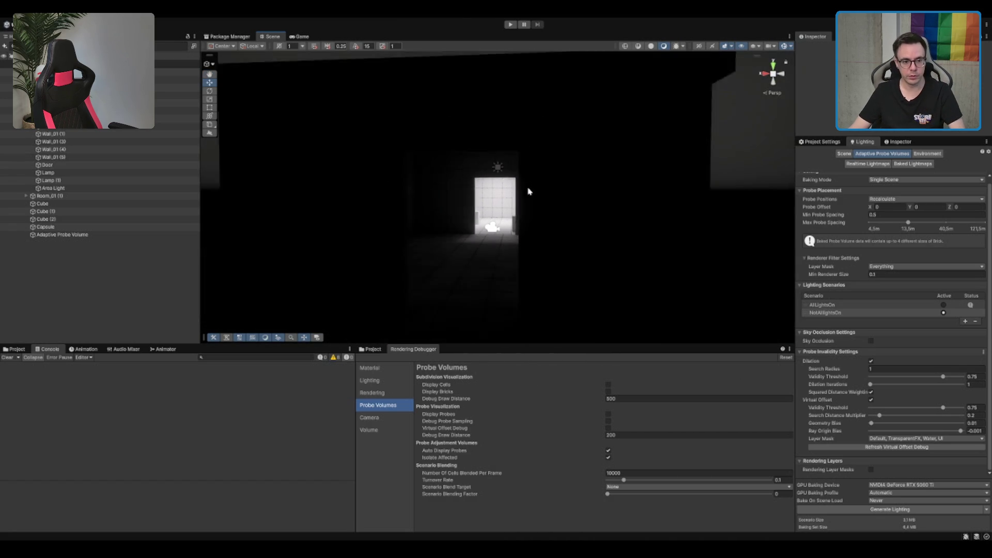
left_click(506, 267)
scroll(553, 244, "up", 5)
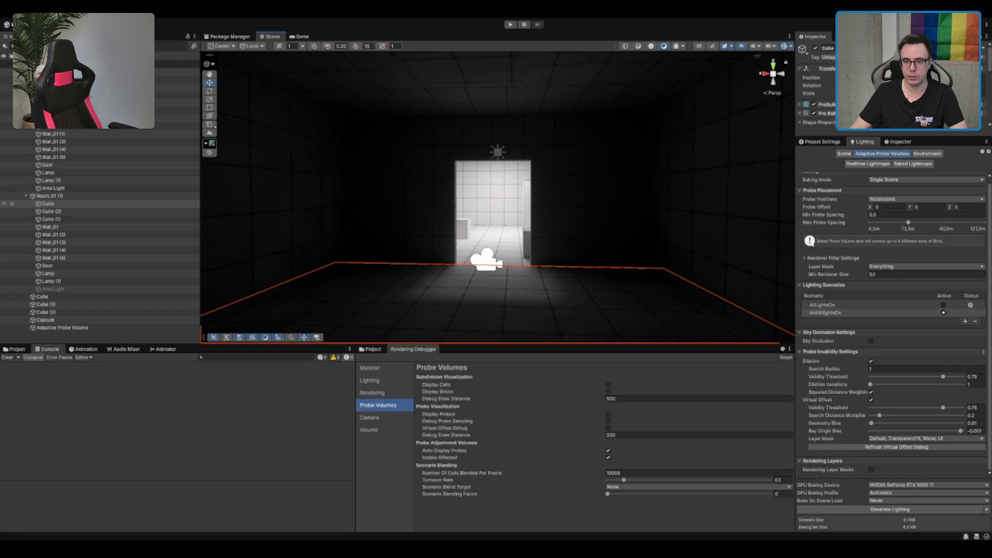
- Expand the floor cube's Mesh Renderer, fly toward the doorway, then show the Adaptive Probe Volumes settings
left_click(901, 141)
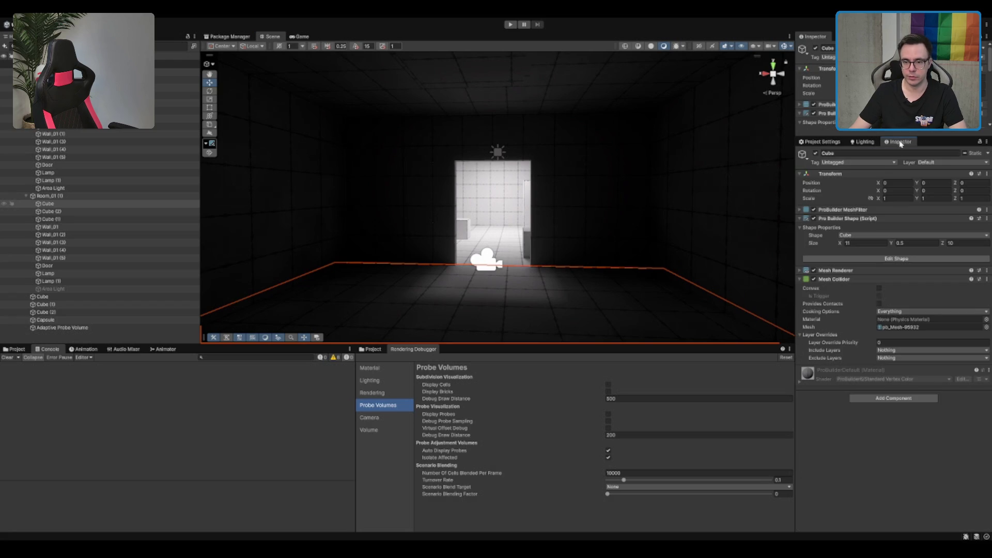
left_click(850, 269)
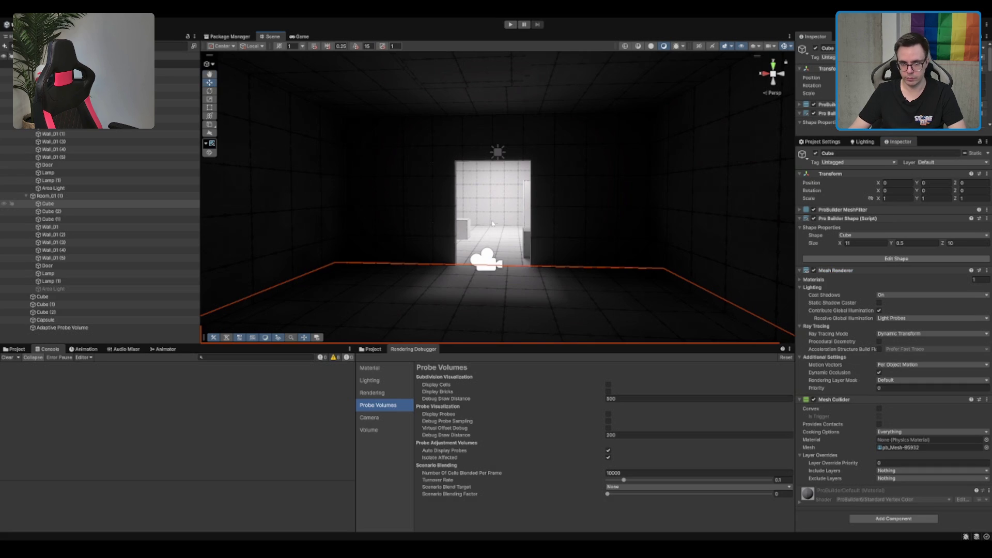
left_click_drag(511, 230, 493, 225)
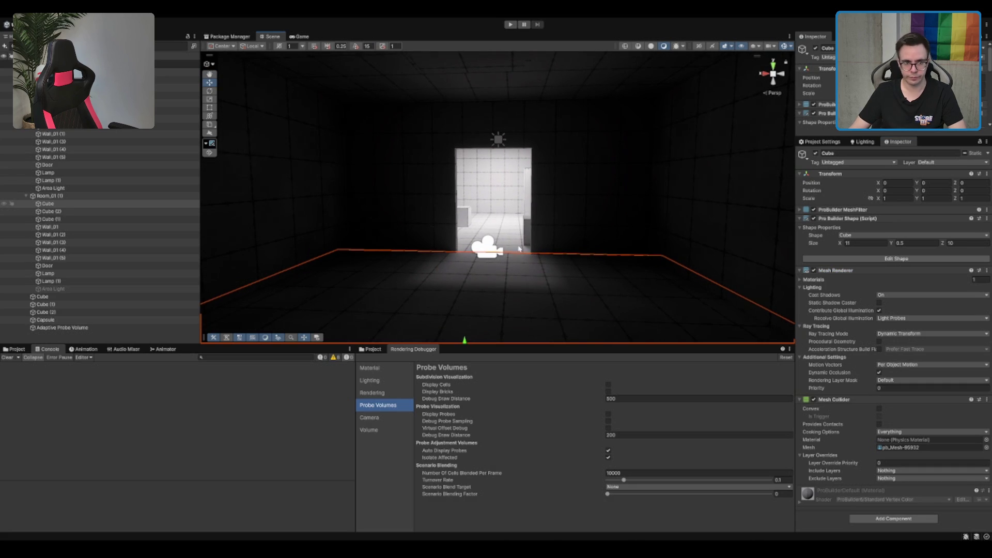
scroll(505, 270, "down", 4)
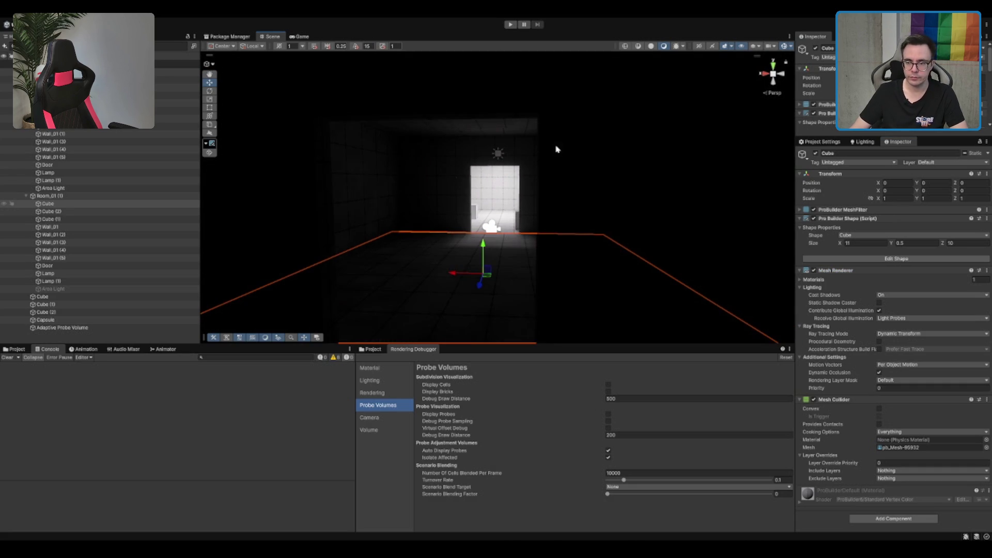
scroll(556, 149, "down", 1)
scroll(556, 151, "up", 1)
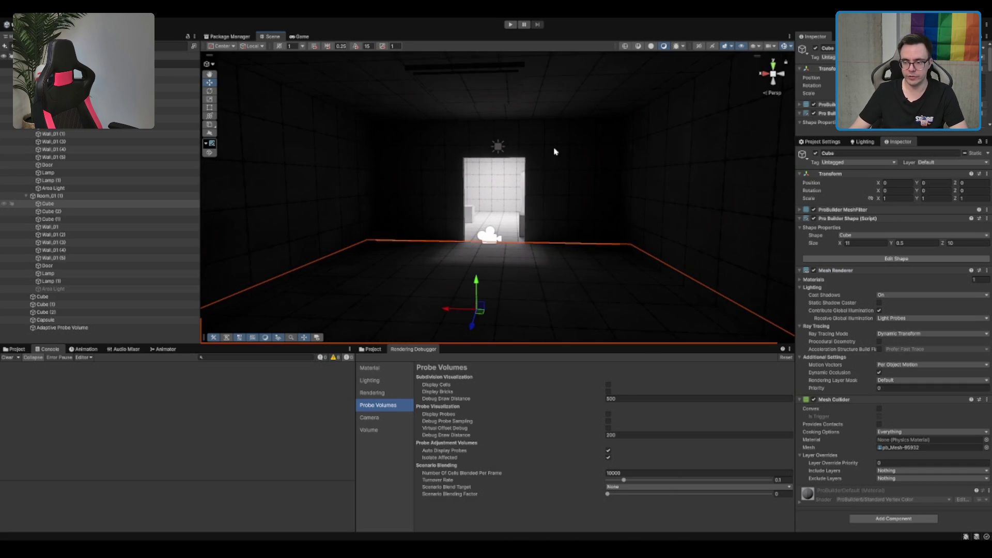
scroll(555, 155, "up", 3)
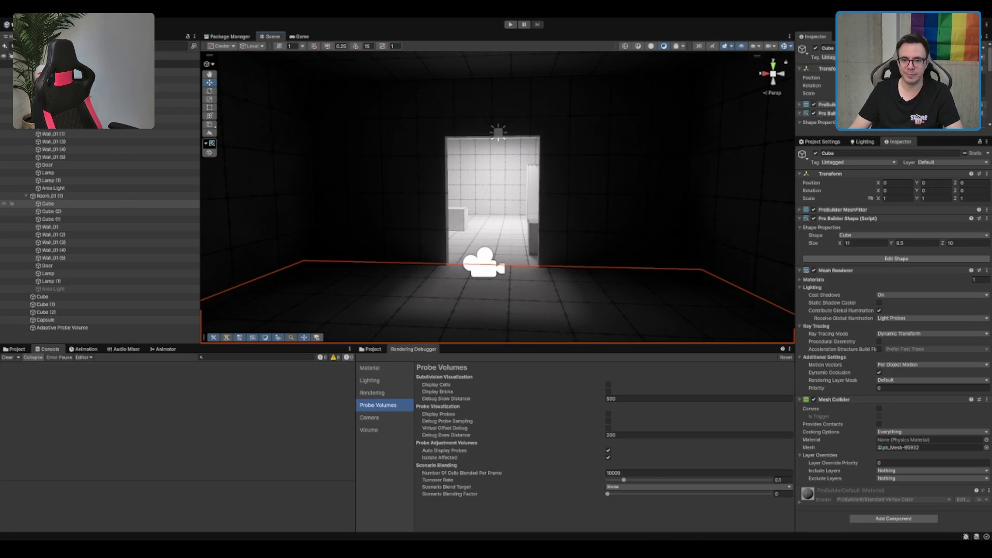
left_click(864, 141)
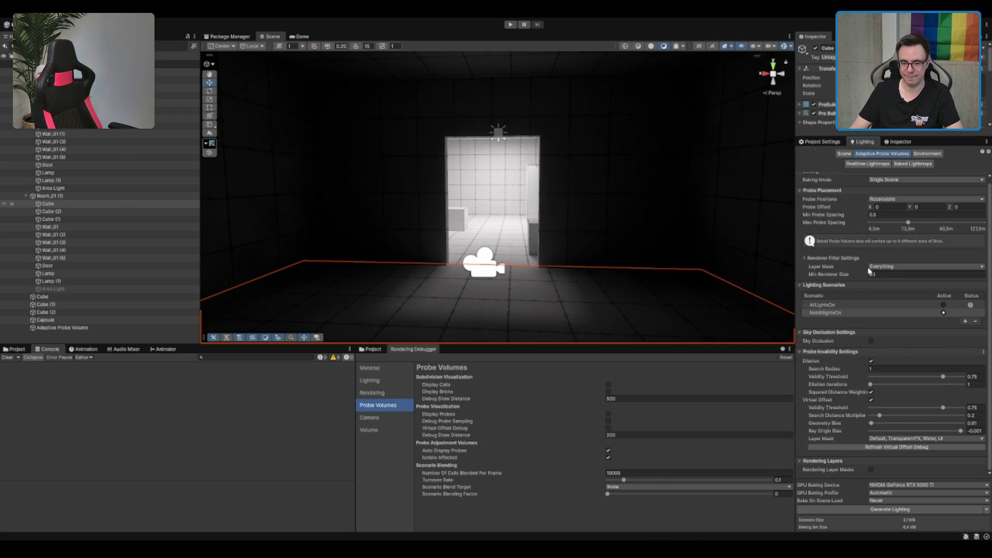
- Review the Environment, Baked Lightmaps and Realtime Lightmaps tabs, then return to Scene lighting settings
left_click(913, 154)
left_click(905, 153)
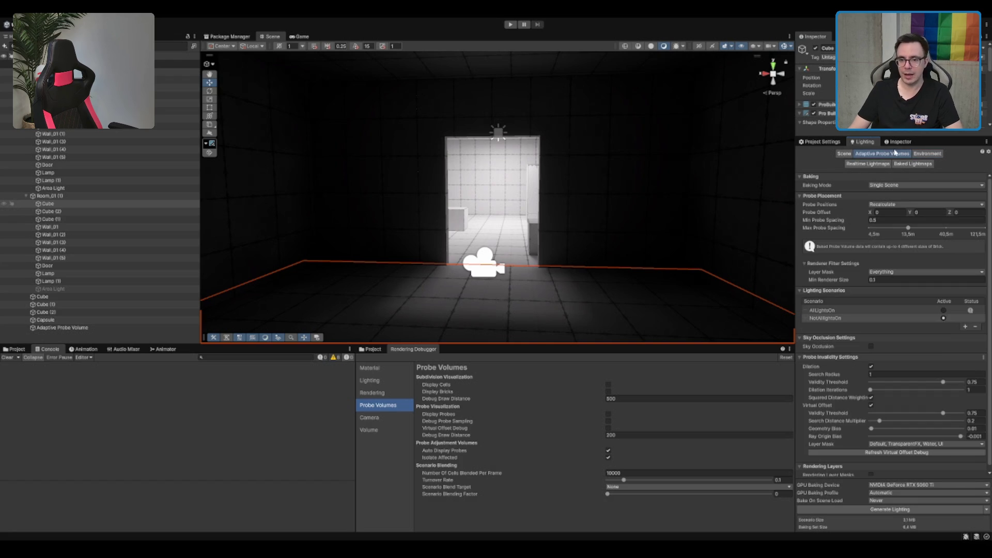
left_click(843, 153)
left_click(922, 165)
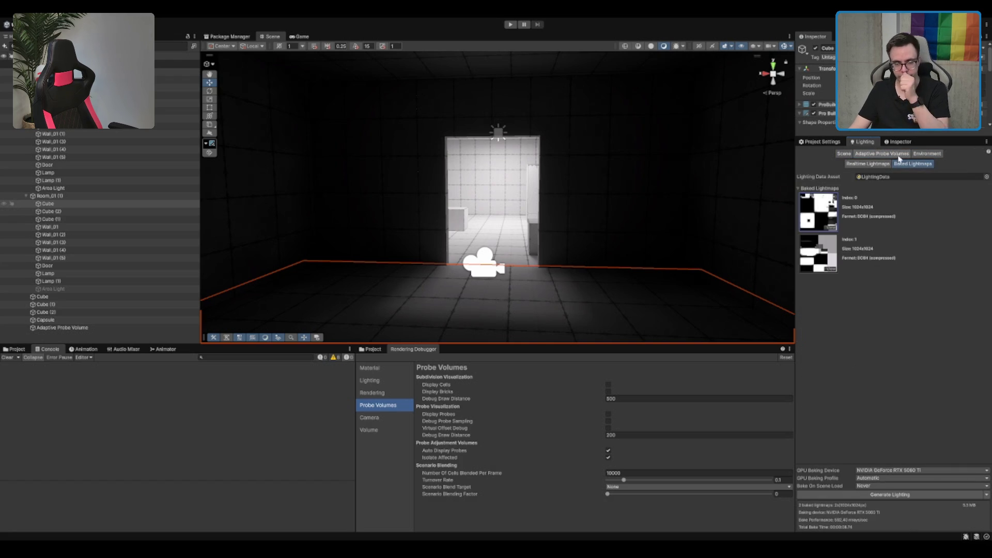
left_click(873, 164)
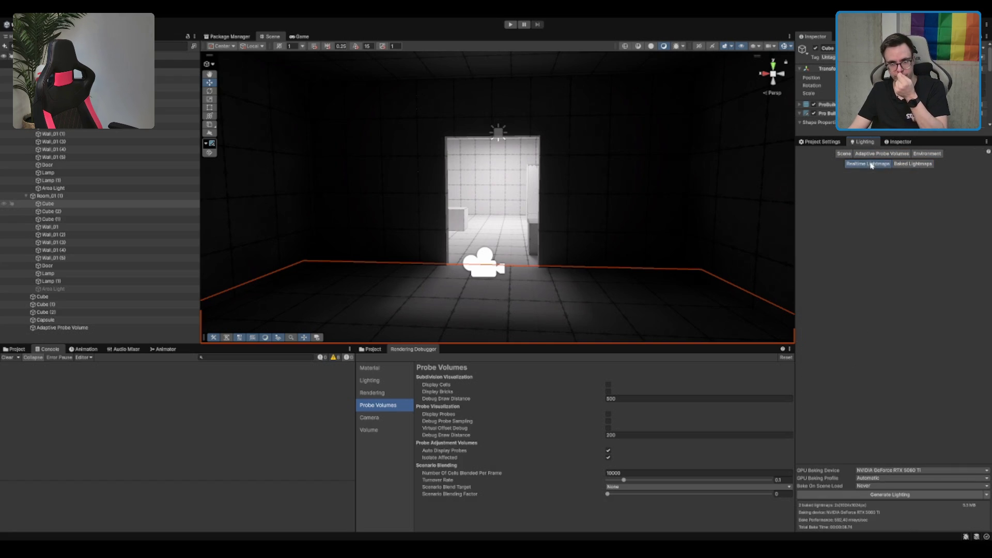
left_click(856, 155)
left_click(841, 154)
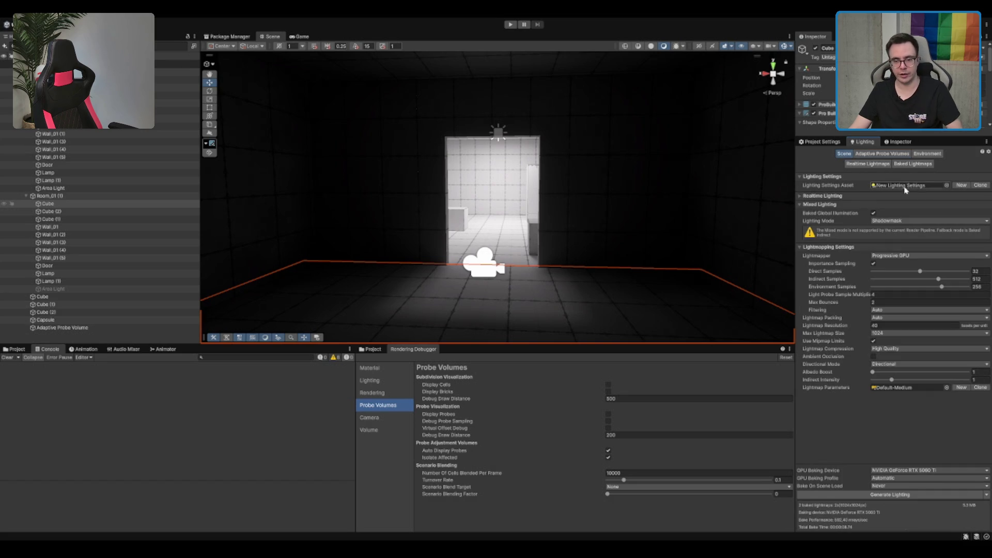
scroll(713, 229, "up", 3)
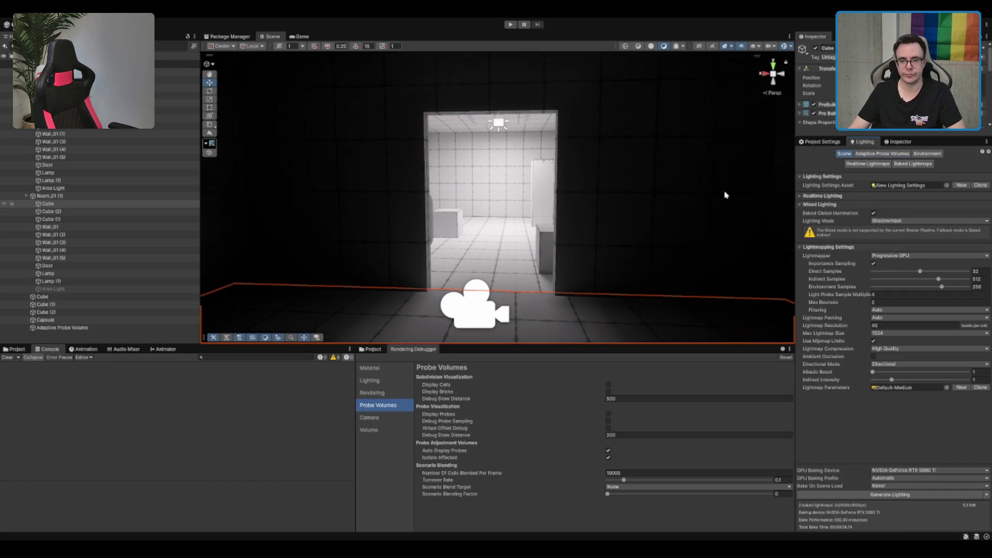
left_click_drag(630, 215, 639, 203)
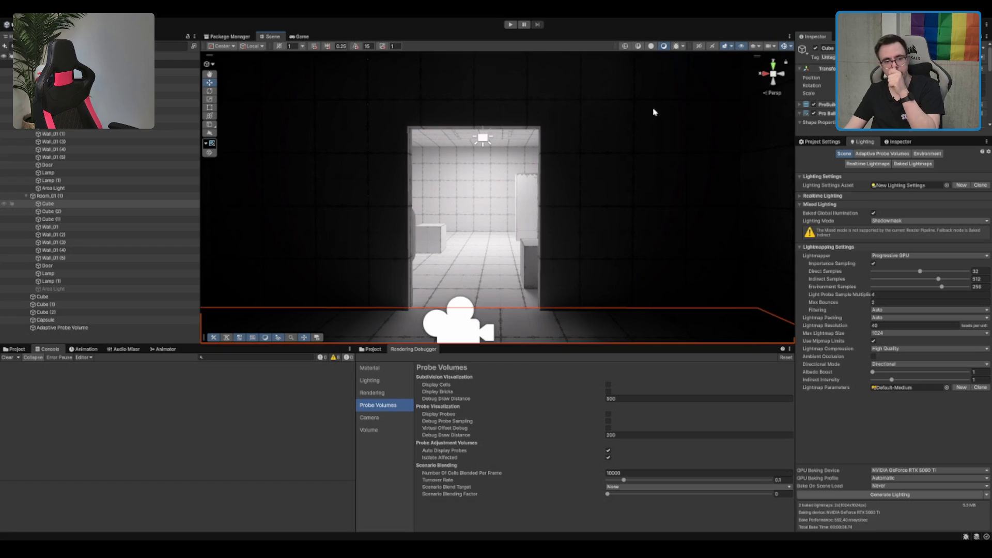
scroll(525, 164, "up", 5)
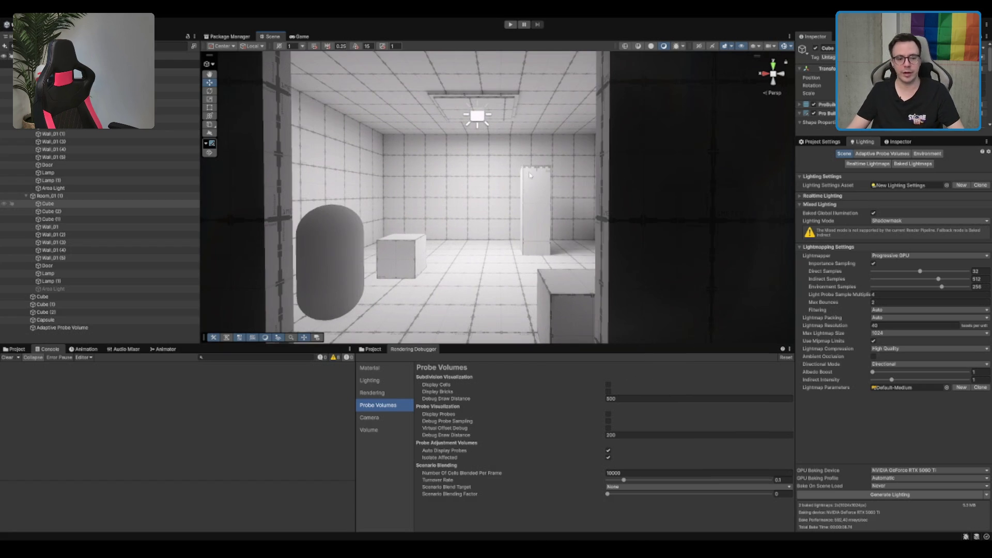
left_click(529, 175)
key("f")
mouse_move(516, 236)
left_mouse_down()
mouse_move(578, 236)
mouse_move(583, 152)
mouse_move(598, 195)
mouse_move(640, 173)
mouse_move(774, 198)
left_mouse_up()
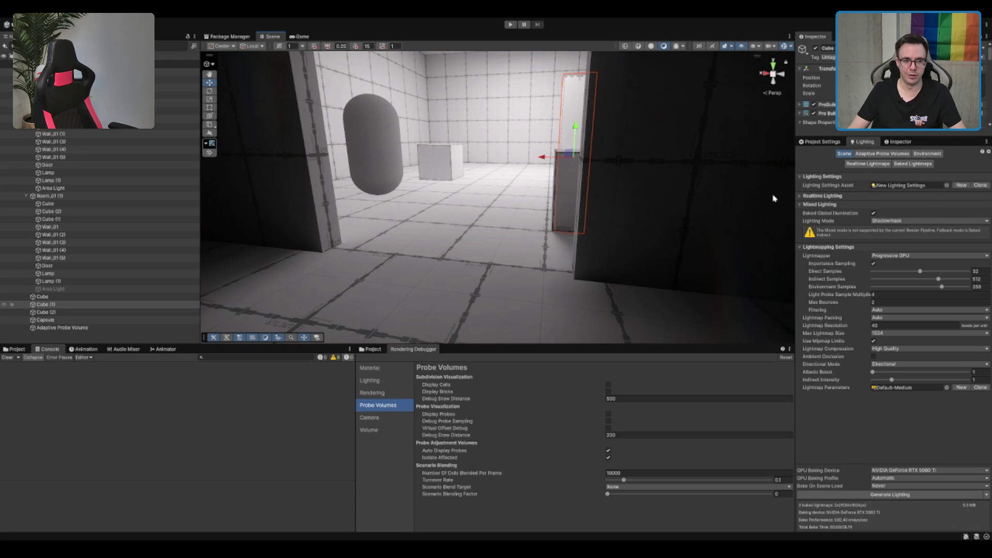
key("ctrl+shift+d")
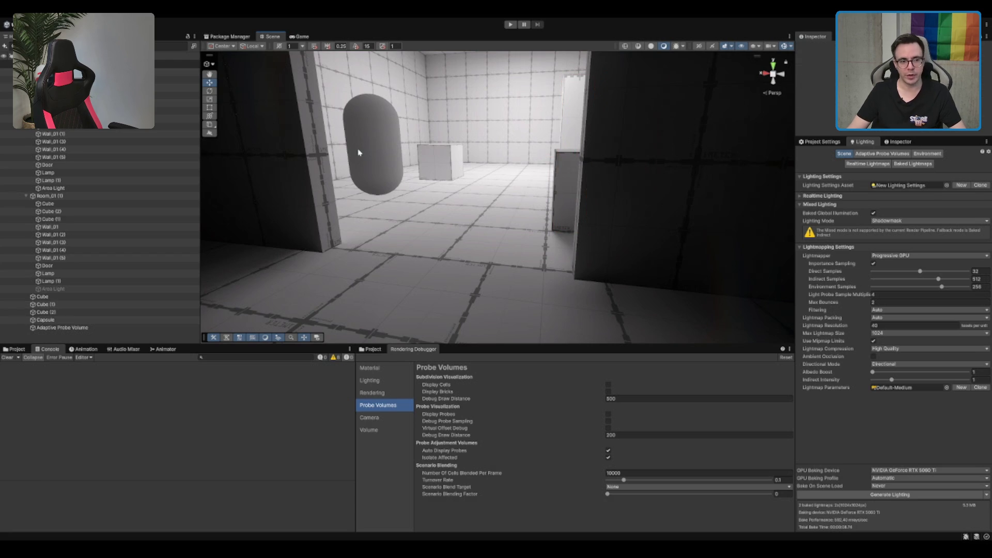
left_click(358, 152)
scroll(466, 147, "down", 3)
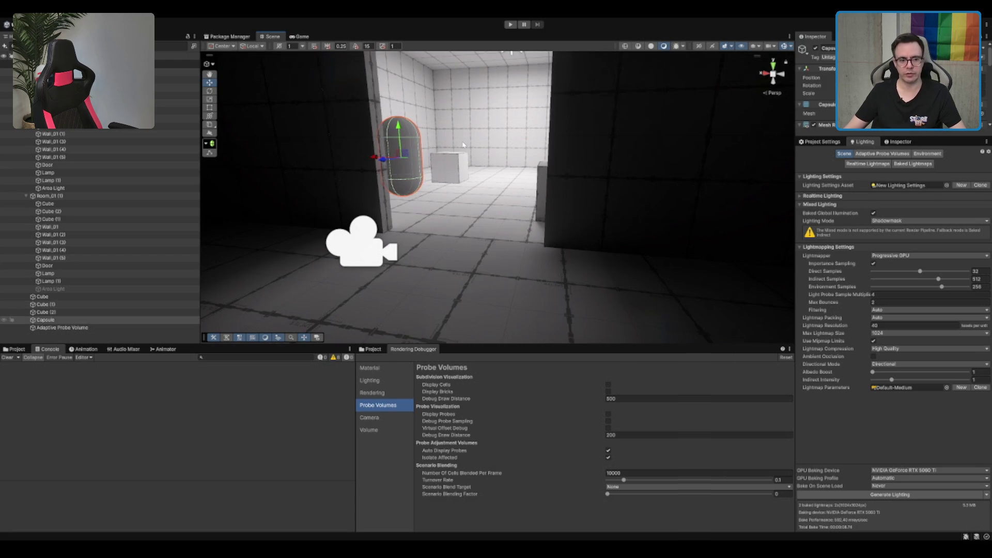
scroll(569, 112, "down", 3)
mouse_move(630, 164)
left_mouse_down()
mouse_move(470, 238)
mouse_move(427, 237)
mouse_move(626, 219)
mouse_move(638, 205)
mouse_move(519, 230)
mouse_move(593, 215)
mouse_move(553, 248)
mouse_move(578, 227)
mouse_move(602, 138)
mouse_move(588, 218)
mouse_move(609, 195)
mouse_move(578, 196)
left_mouse_up()
scroll(627, 219, "up", 5)
scroll(638, 205, "up", 5)
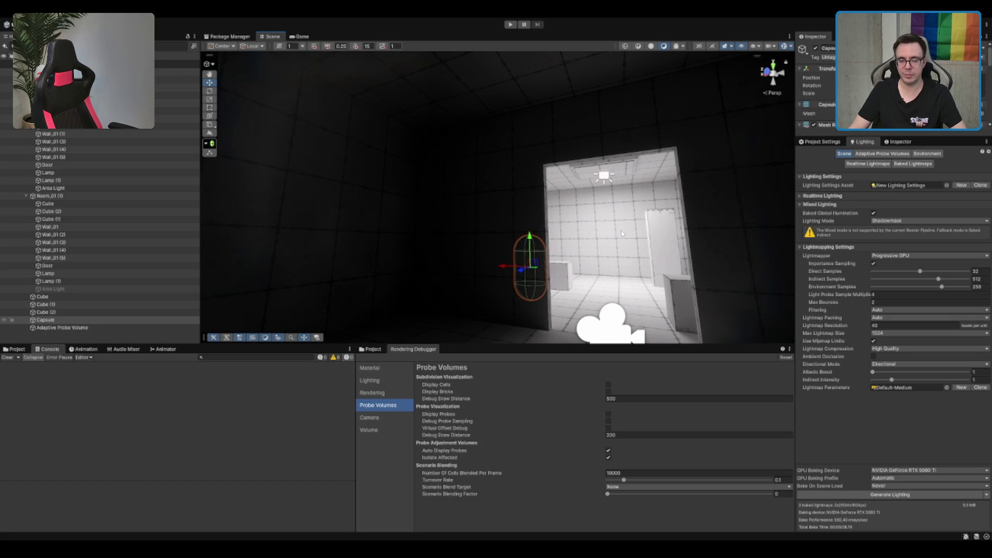
mouse_move(622, 233)
left_mouse_down()
mouse_move(644, 248)
mouse_move(623, 199)
mouse_move(507, 171)
mouse_move(560, 262)
mouse_move(567, 153)
left_mouse_up()
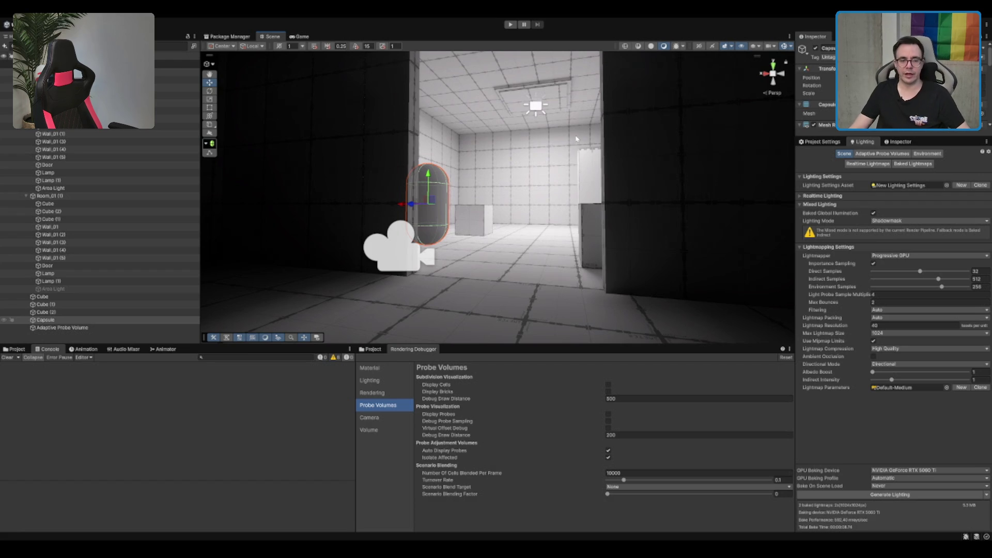
left_click_drag(587, 150, 550, 132)
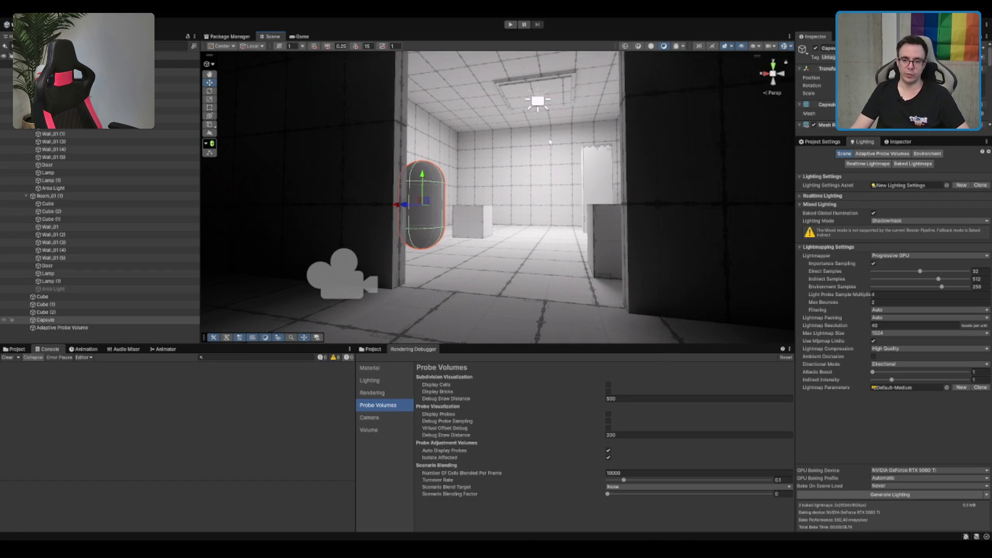
left_click_drag(582, 165, 504, 150)
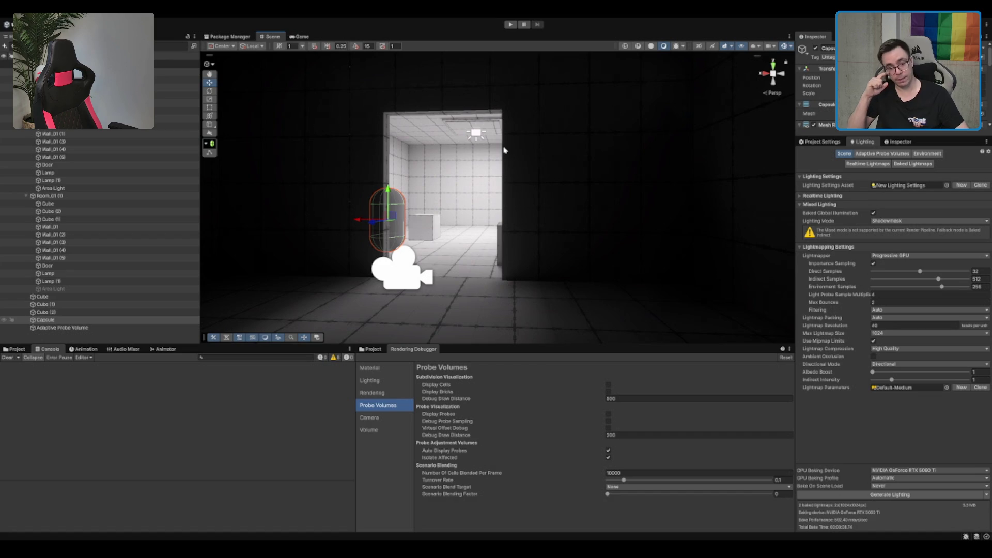
scroll(504, 150, "up", 3)
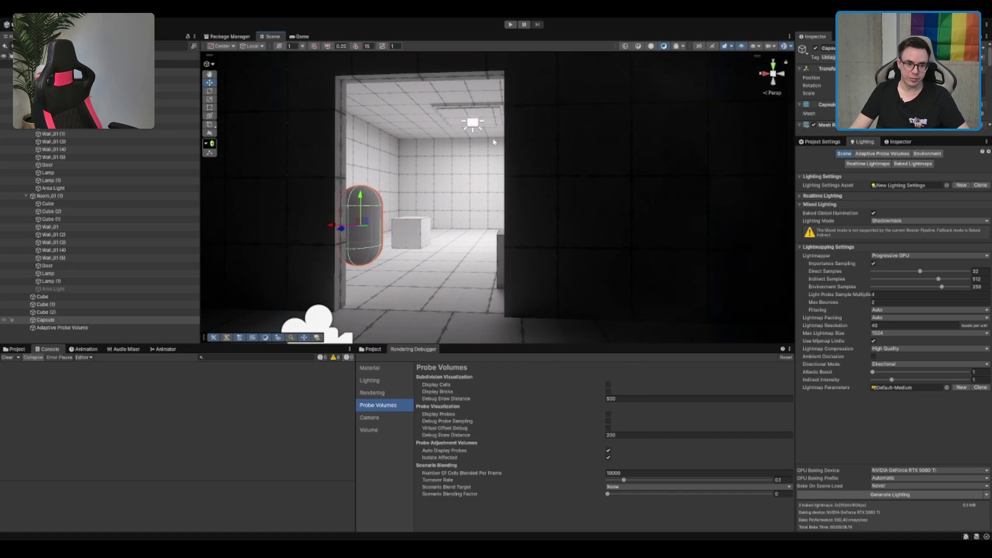
scroll(491, 150, "up", 2)
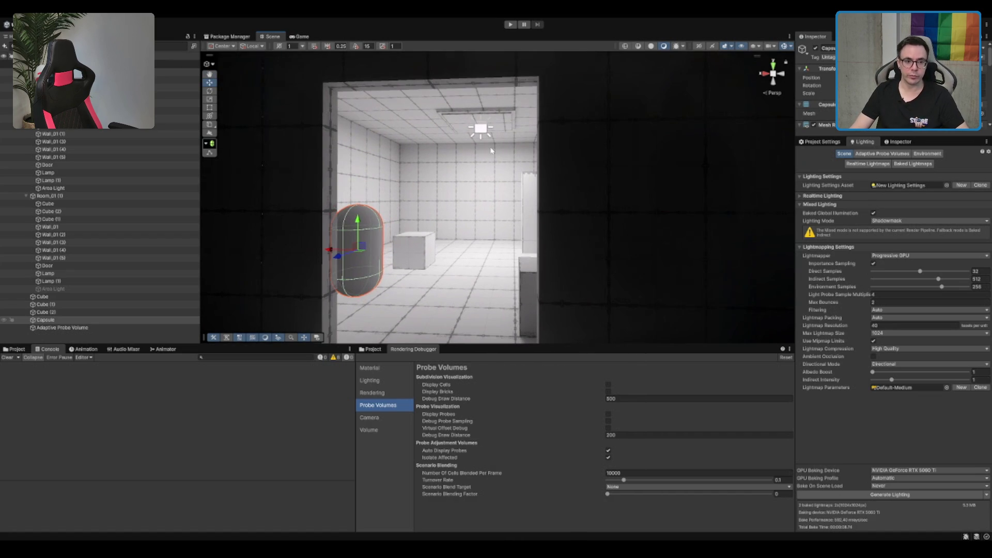
scroll(494, 155, "down", 2)
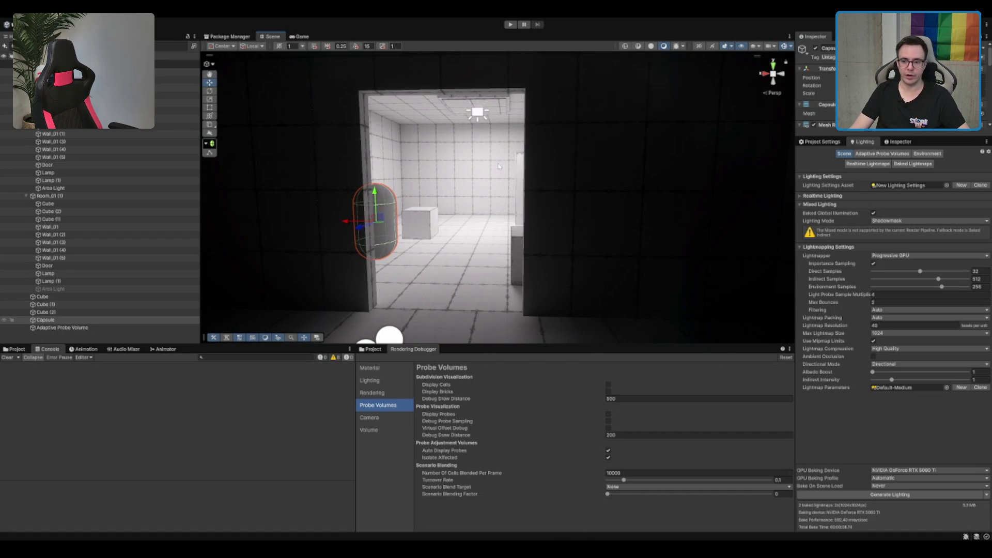
scroll(501, 165, "down", 6)
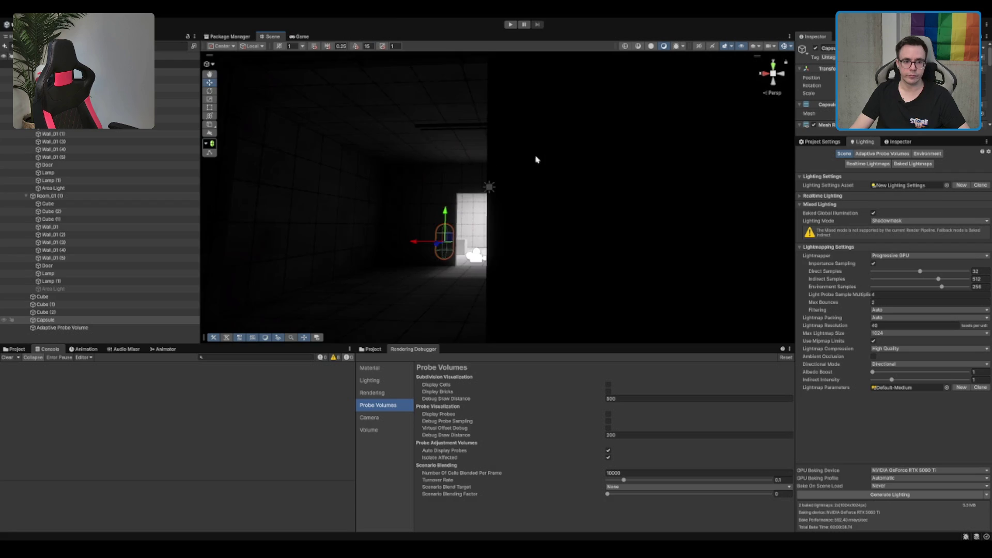
scroll(536, 160, "up", 2)
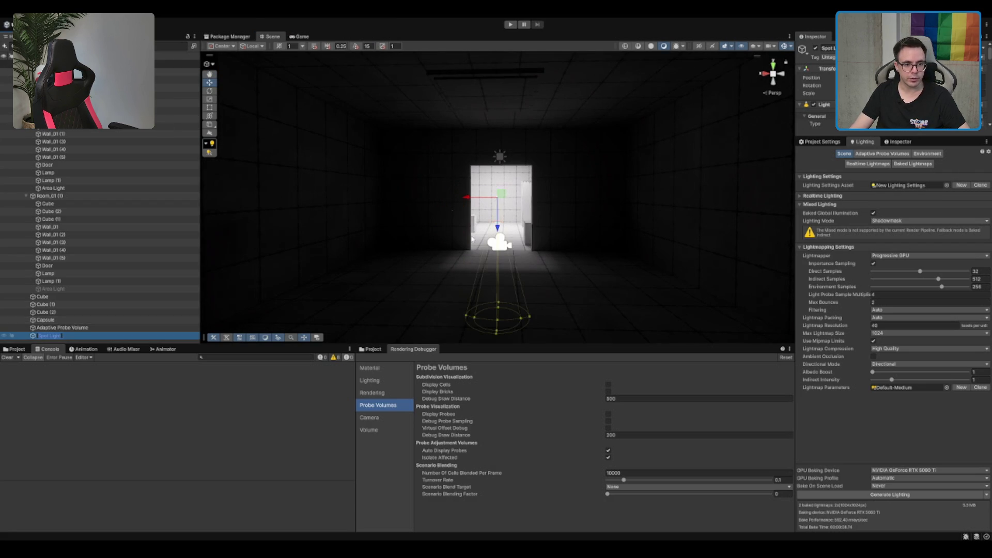
- Confirm the Spot Light name, frame it, and rotate its beam up and to the right
key("Return")
key("f")
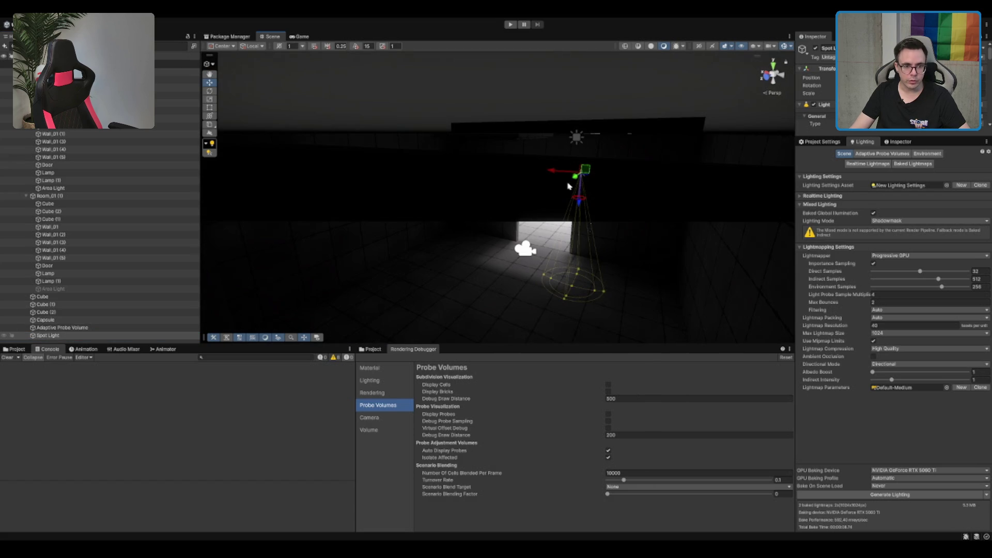
scroll(520, 220, "up", 5)
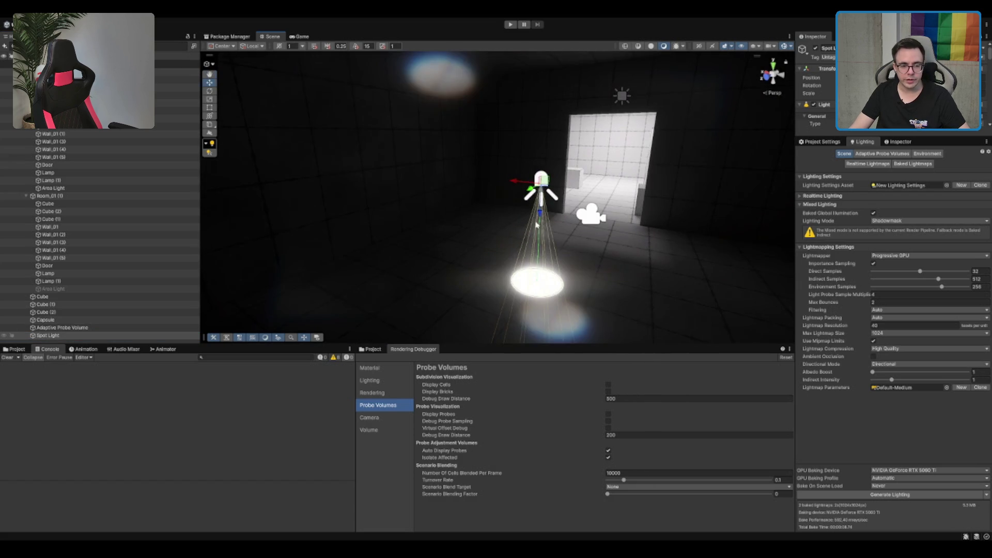
key("e")
mouse_move(540, 147)
left_mouse_down()
mouse_move(520, 114)
mouse_move(593, 202)
mouse_move(620, 201)
left_mouse_up()
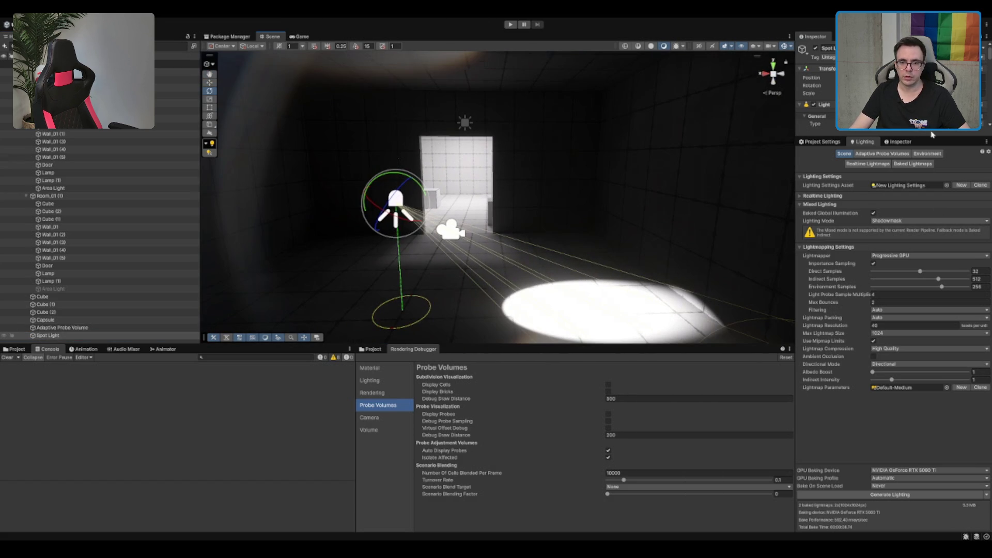
left_click(899, 142)
mouse_move(496, 268)
left_mouse_down()
mouse_move(573, 217)
mouse_move(607, 252)
left_mouse_up()
left_click(568, 306)
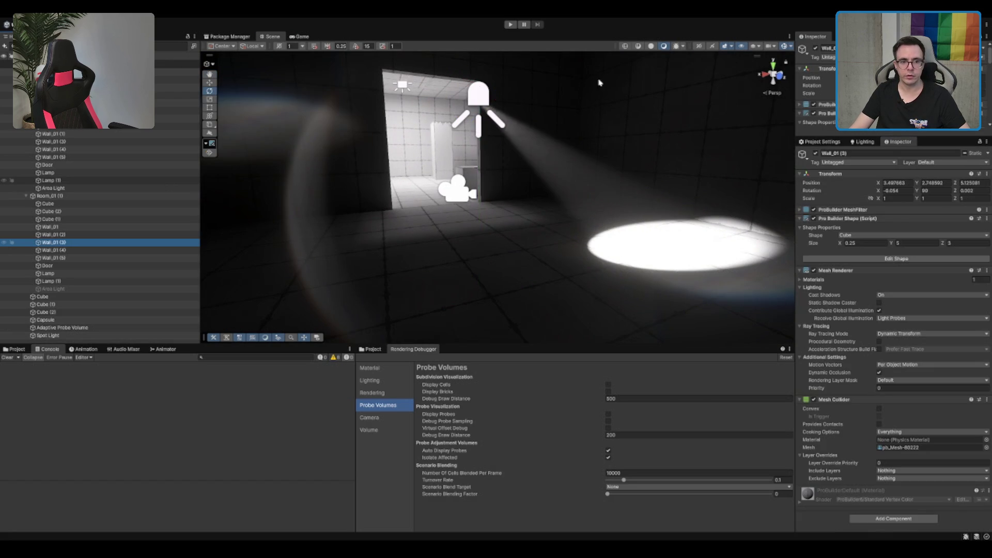
scroll(620, 129, "down", 3)
left_click(428, 143)
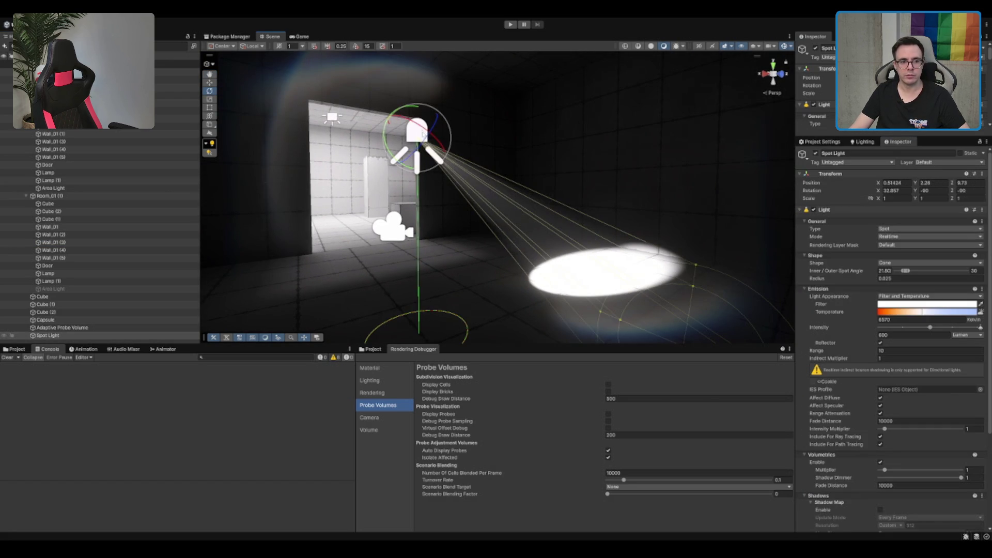
mouse_move(409, 111)
left_mouse_down()
mouse_move(369, 136)
mouse_move(626, 135)
mouse_move(529, 135)
left_mouse_up()
- Orbit around the lamp, then reselect the spot light and swing its beam toward the right wall
left_click(481, 308)
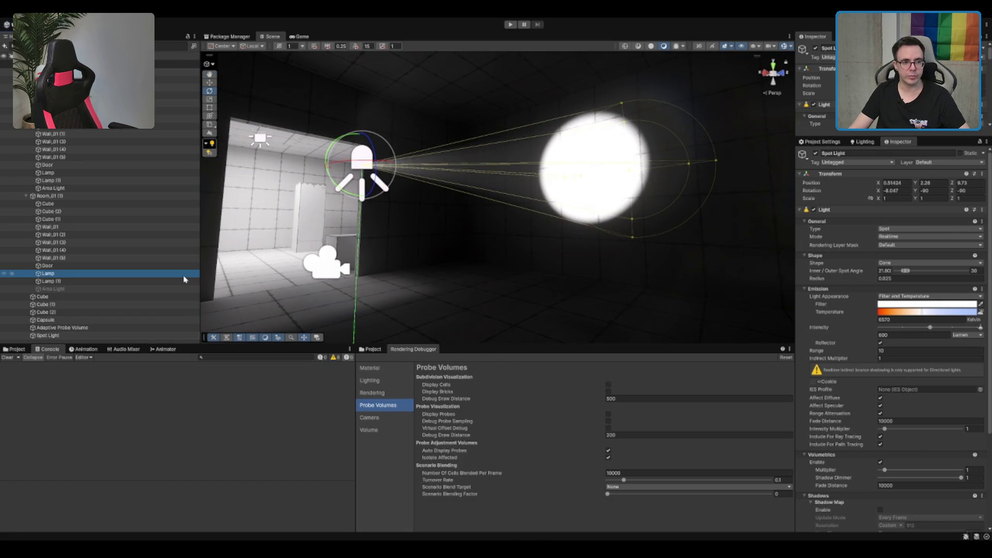
mouse_move(390, 199)
left_mouse_down()
mouse_move(585, 174)
mouse_move(551, 199)
left_mouse_up()
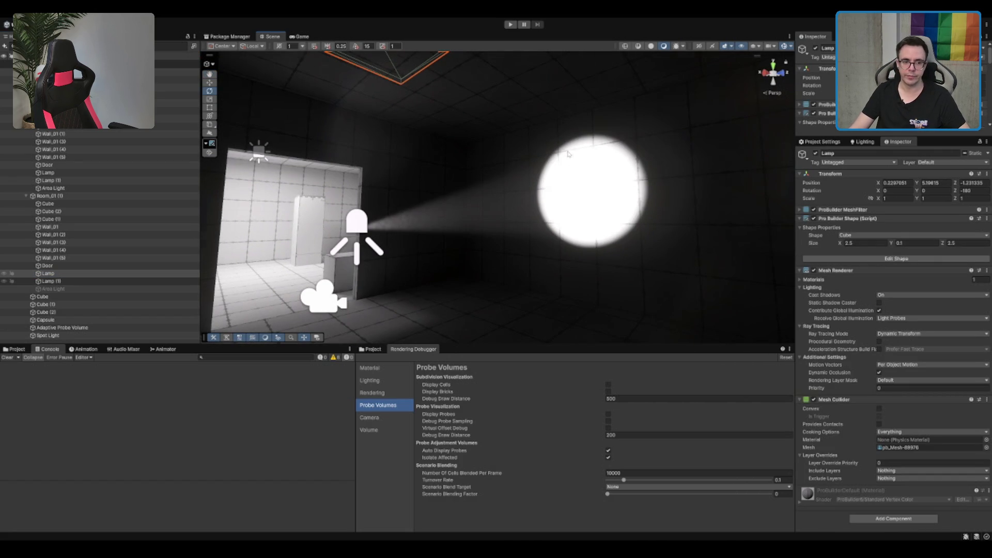
mouse_move(567, 153)
left_mouse_down()
mouse_move(480, 169)
mouse_move(465, 201)
mouse_move(653, 181)
mouse_move(609, 171)
mouse_move(519, 188)
mouse_move(607, 155)
mouse_move(505, 181)
mouse_move(496, 171)
mouse_move(360, 216)
mouse_move(551, 186)
mouse_move(684, 201)
mouse_move(747, 187)
left_mouse_up()
left_click(459, 185)
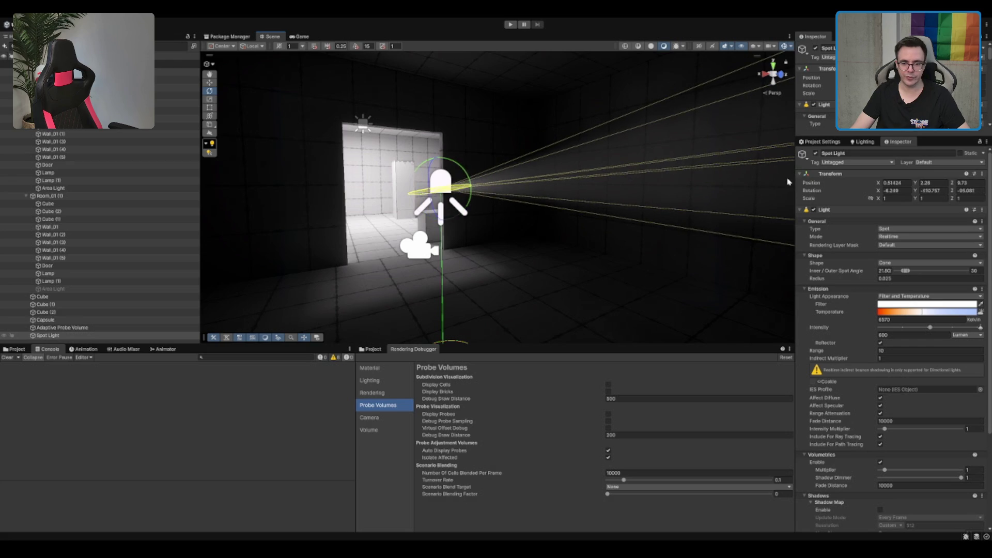
scroll(863, 322, "down", 3)
scroll(958, 441, "down", 5)
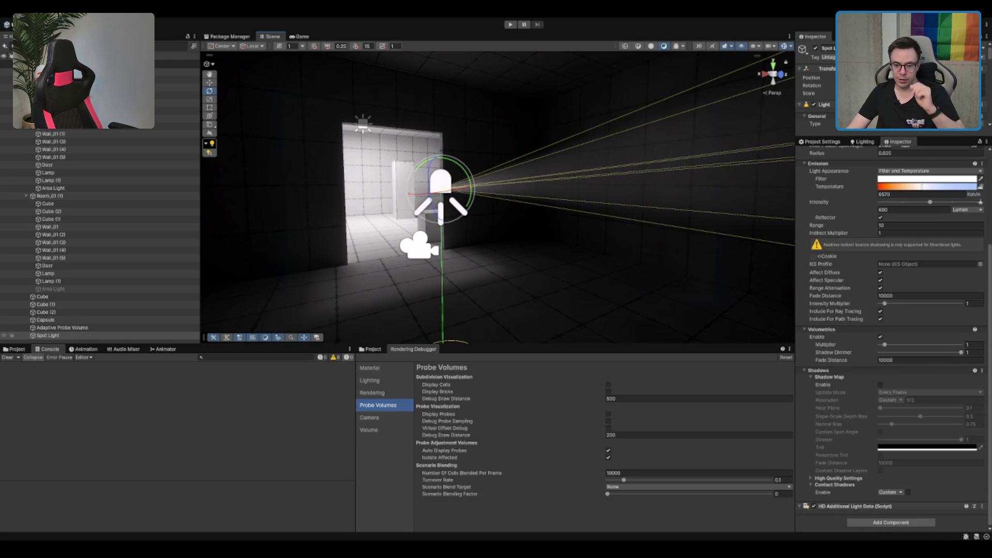
- Enable shadows on the spot light and rotate it to aim down at the floor
left_click(880, 385)
mouse_move(439, 185)
left_mouse_down()
mouse_move(438, 148)
mouse_move(597, 127)
mouse_move(495, 157)
mouse_move(465, 147)
left_mouse_up()
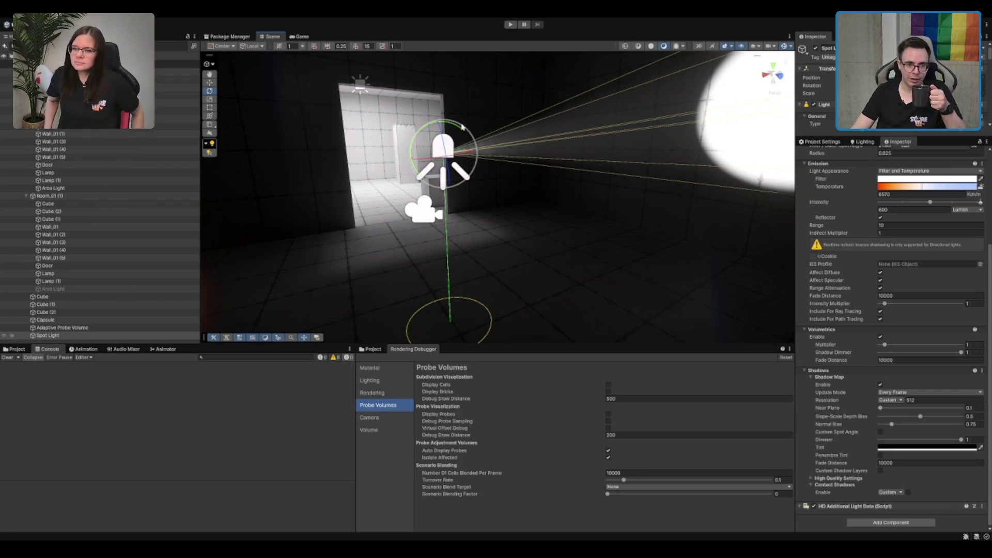
mouse_move(453, 129)
left_mouse_down()
mouse_move(497, 133)
mouse_move(483, 131)
left_mouse_up()
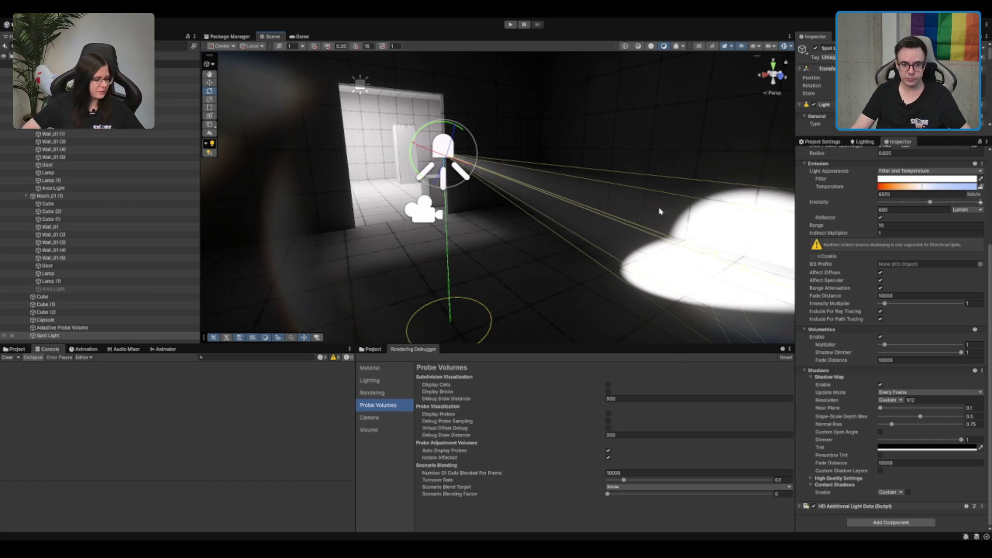
- Delete the Spot Light from the scene
scroll(687, 229, "down", 5)
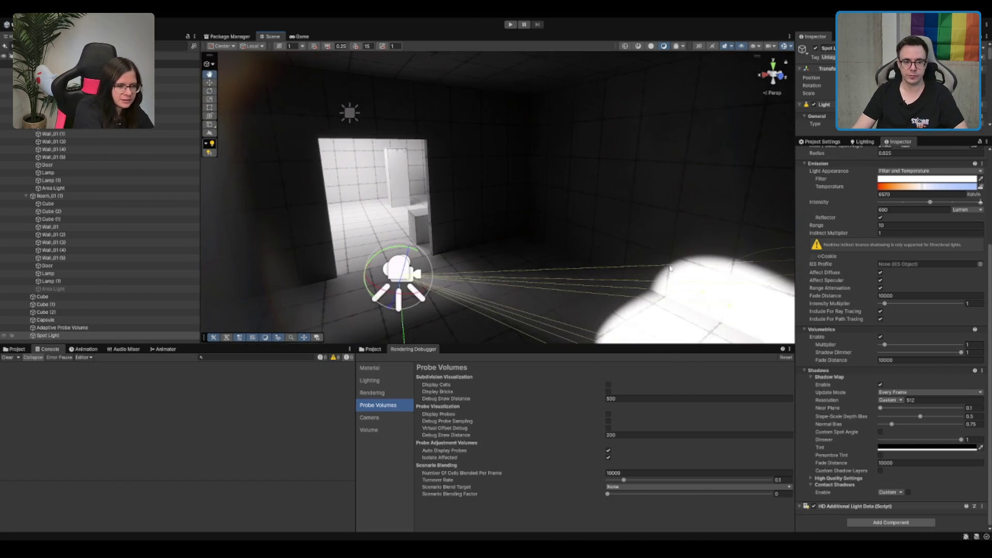
key("Delete")
scroll(679, 248, "up", 5)
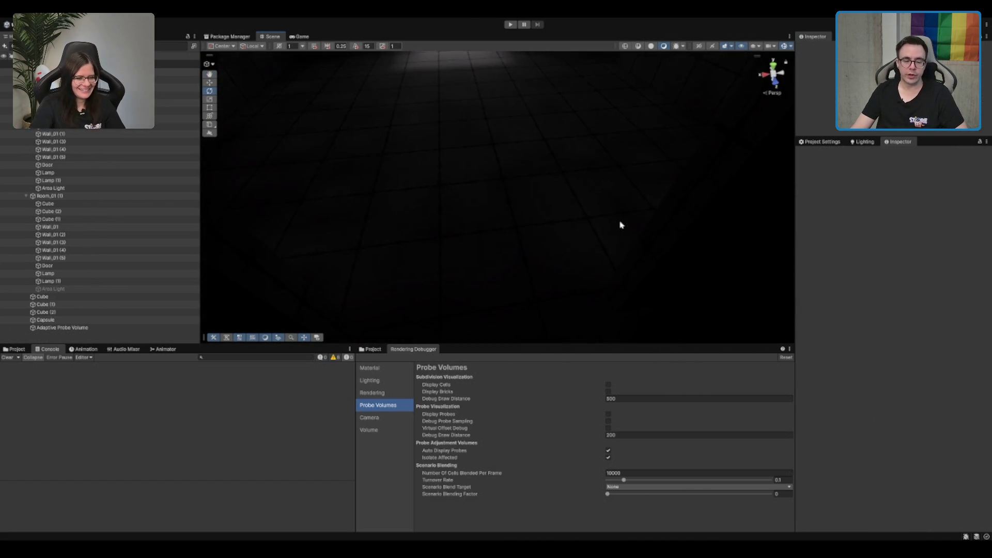
- Select the floor Cube and show the Lighting window's Adaptive Probe Volumes settings
scroll(638, 157, "down", 5)
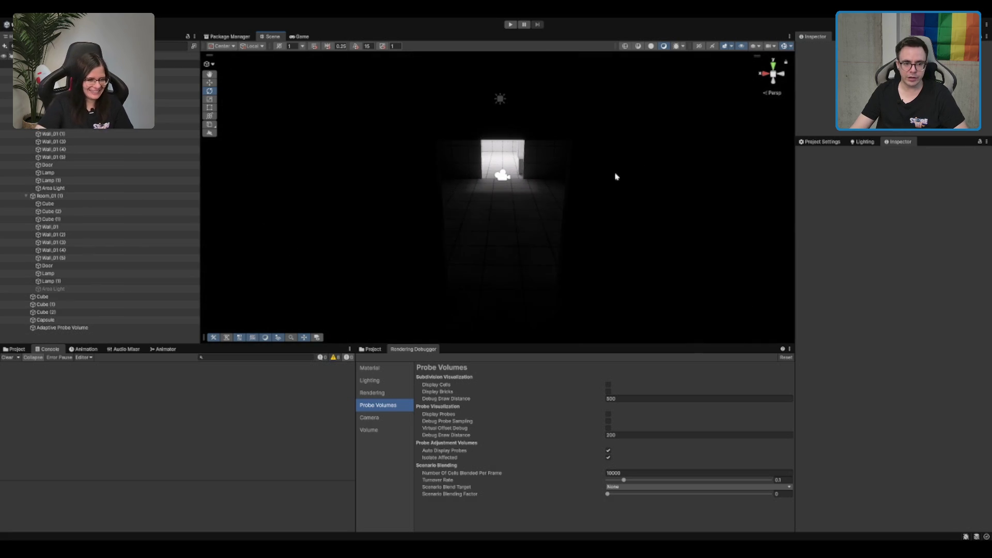
scroll(615, 175, "up", 3)
mouse_move(622, 239)
left_mouse_down()
mouse_move(630, 215)
mouse_move(604, 237)
left_mouse_up()
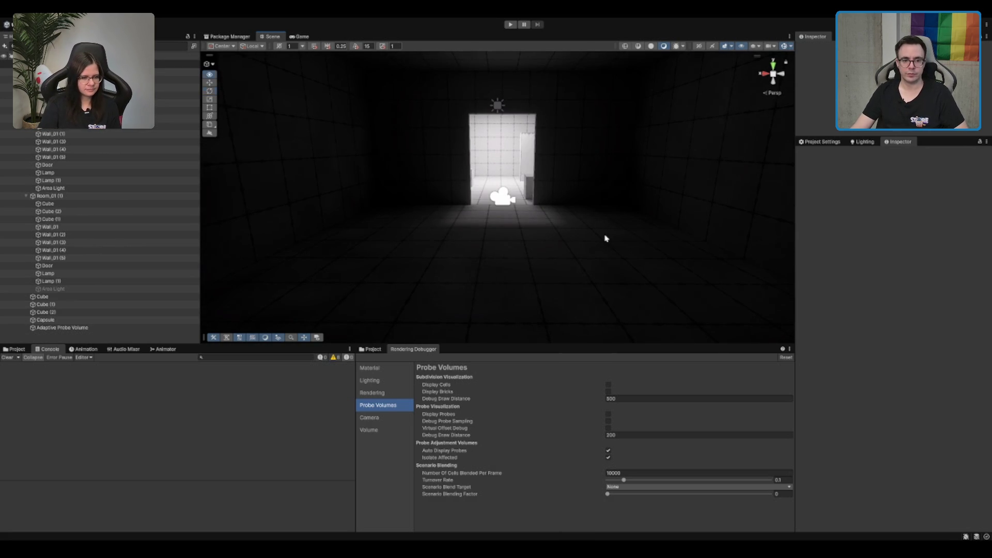
left_click(527, 264)
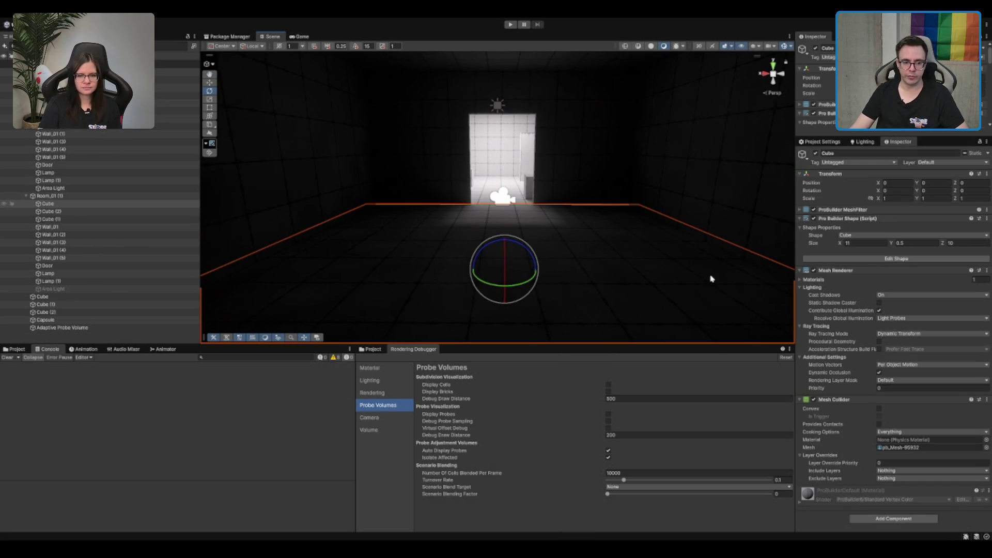
left_click_drag(710, 278, 722, 261)
left_click(865, 143)
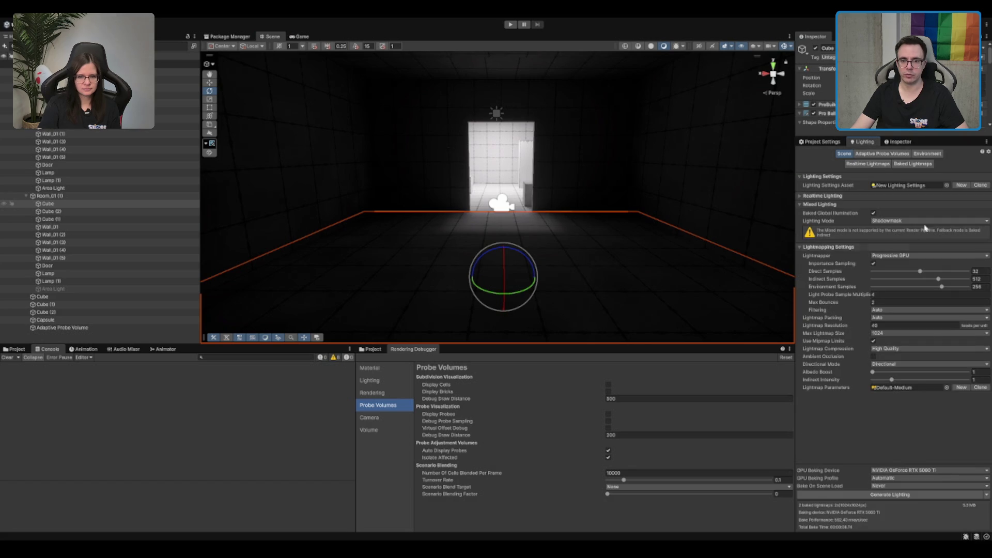
left_click(881, 155)
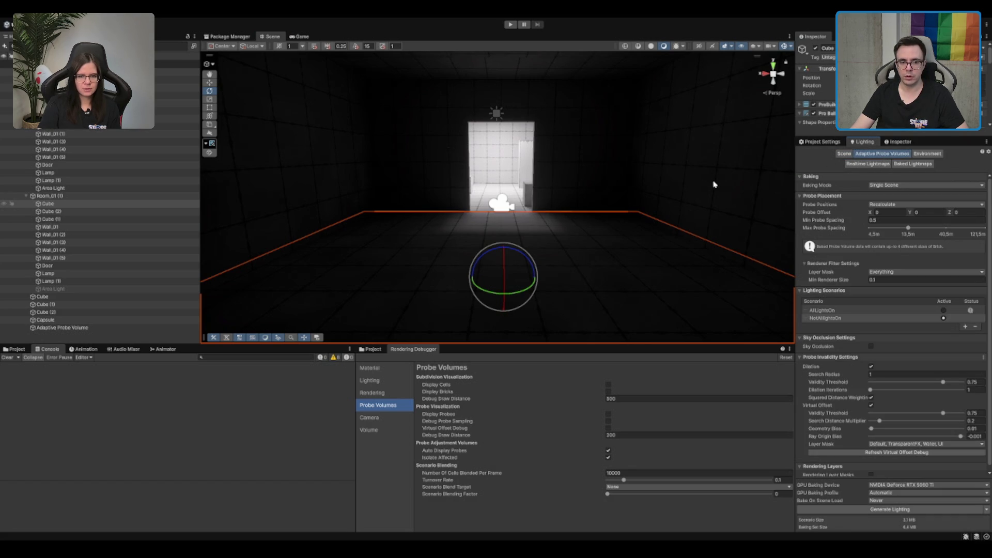
- Deselect the floor and orbit the view to centre the lit doorway
left_click_drag(714, 185, 695, 190)
left_click_drag(551, 263, 553, 290)
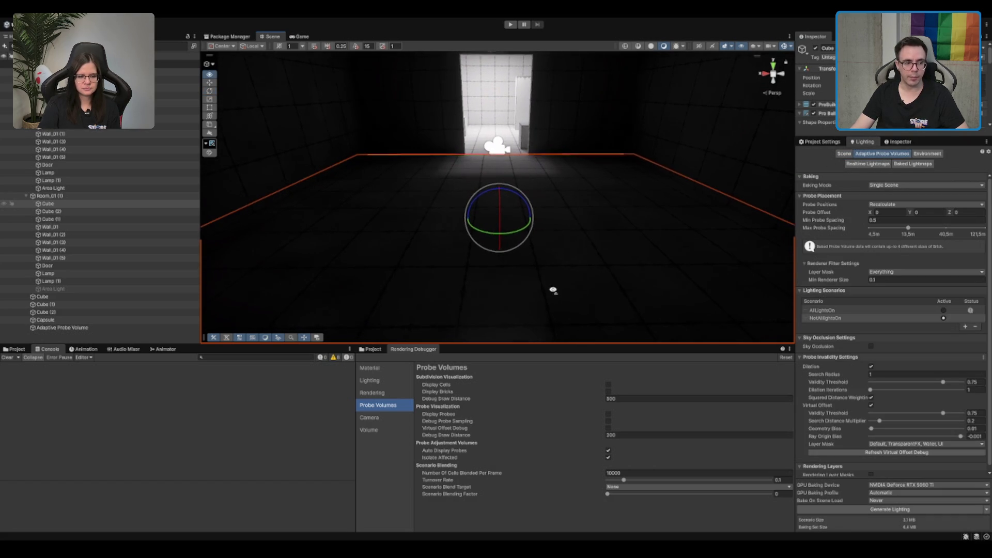
left_click(69, 335)
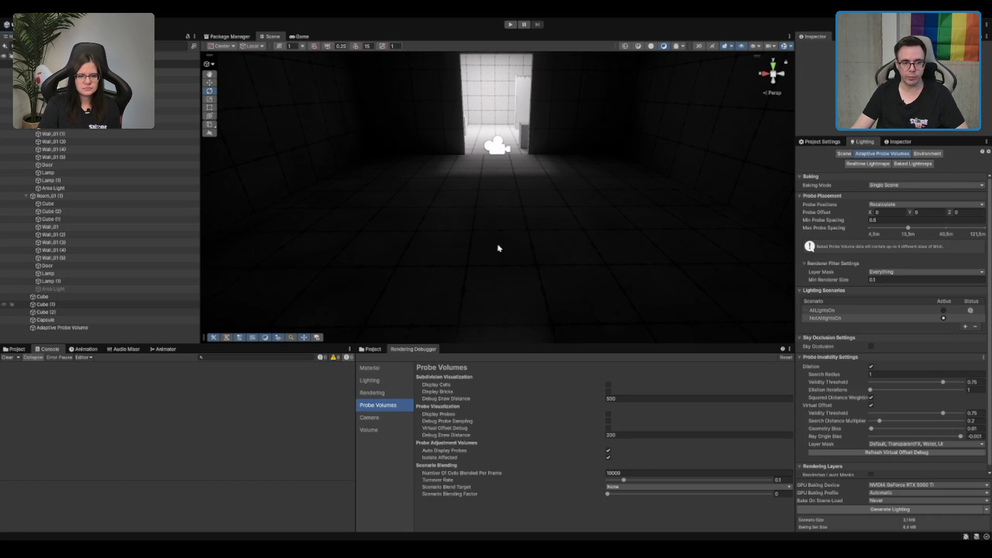
mouse_move(562, 261)
left_mouse_down()
mouse_move(578, 273)
mouse_move(578, 261)
mouse_move(576, 270)
mouse_move(511, 205)
left_mouse_up()
scroll(512, 206, "up", 2)
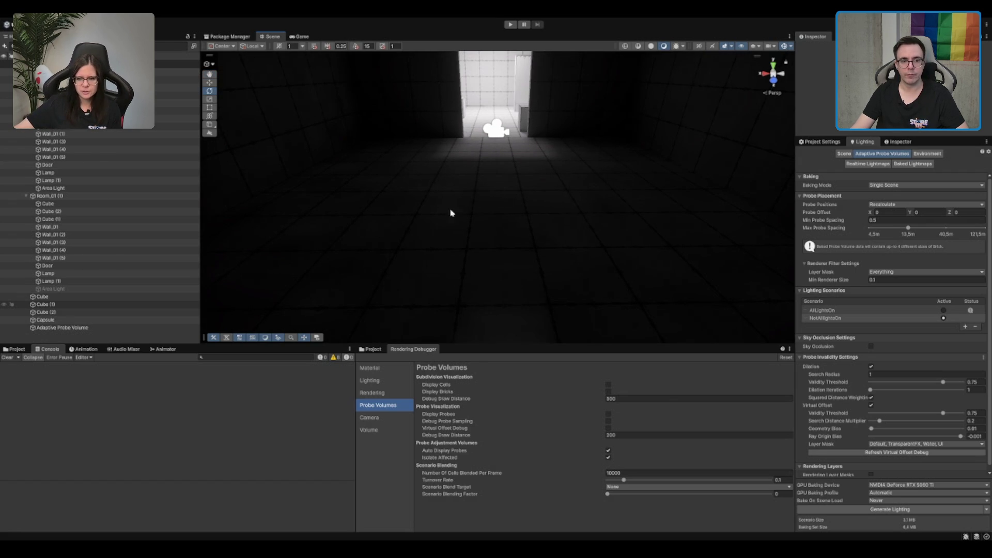
left_click_drag(501, 240, 568, 193)
left_click_drag(611, 288, 611, 293)
- Reselect the floor Cube and fly across the floor to look into the lit room
left_click(554, 241)
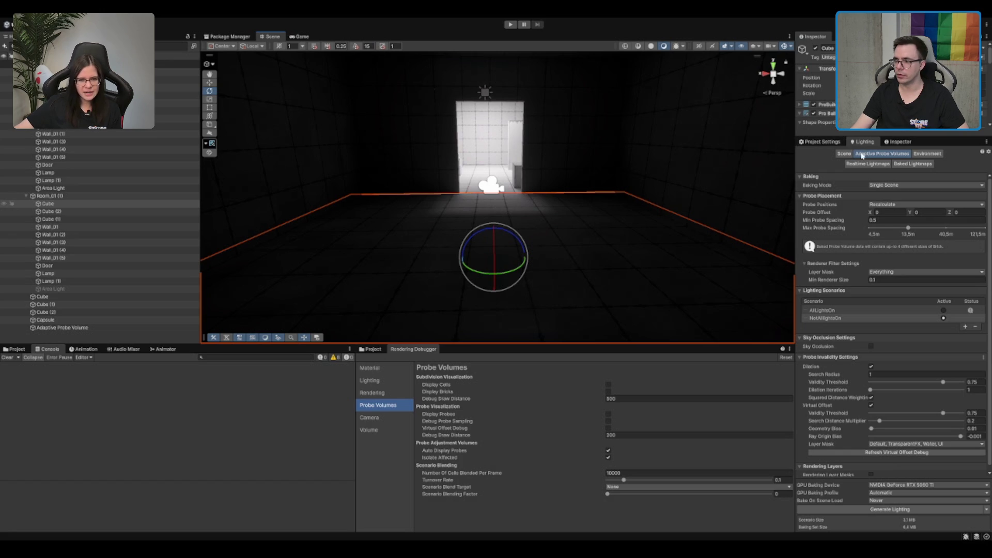
scroll(600, 169, "up", 5)
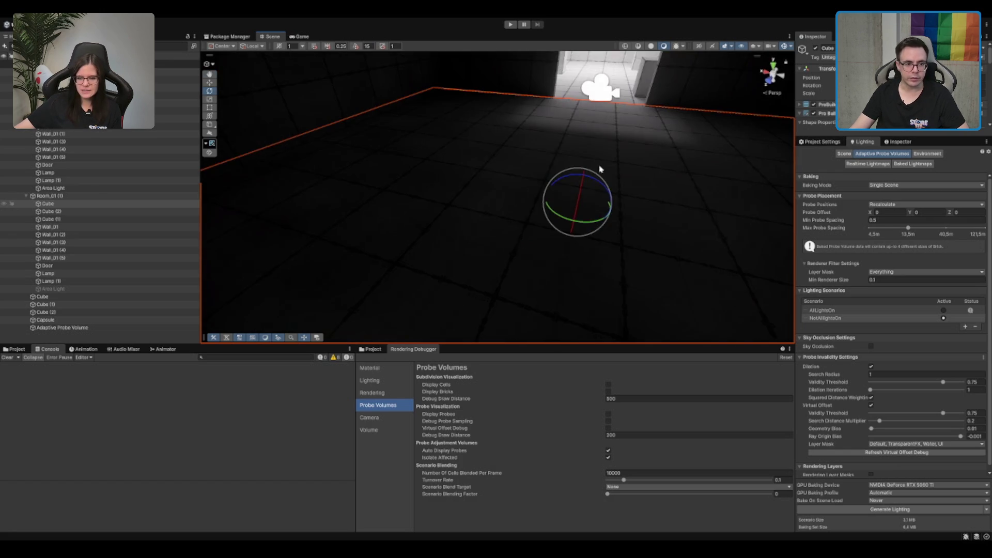
mouse_move(602, 170)
left_mouse_down()
mouse_move(659, 132)
mouse_move(498, 192)
mouse_move(646, 177)
mouse_move(576, 177)
mouse_move(607, 172)
left_mouse_up()
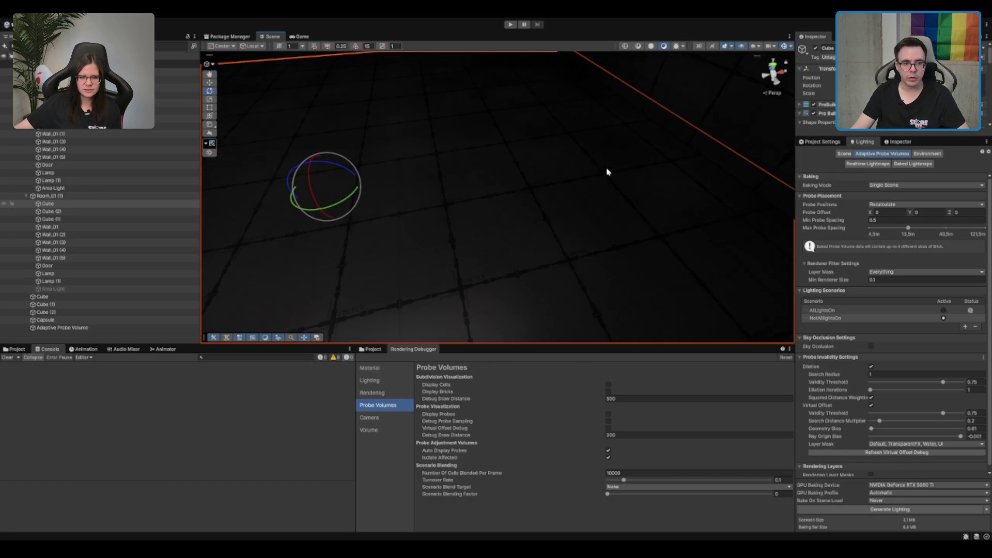
key("Left")
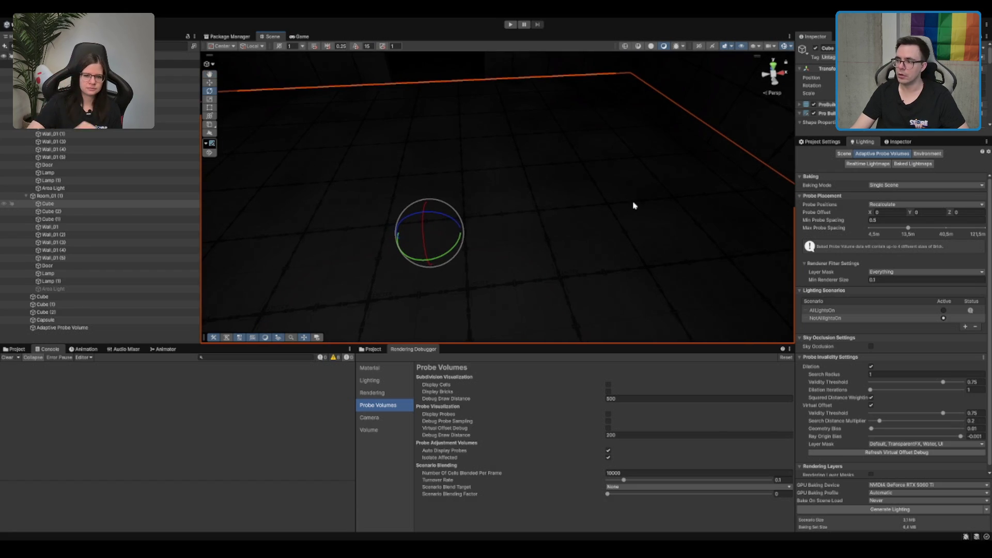
mouse_move(633, 206)
left_mouse_down()
mouse_move(631, 217)
mouse_move(582, 210)
left_mouse_up()
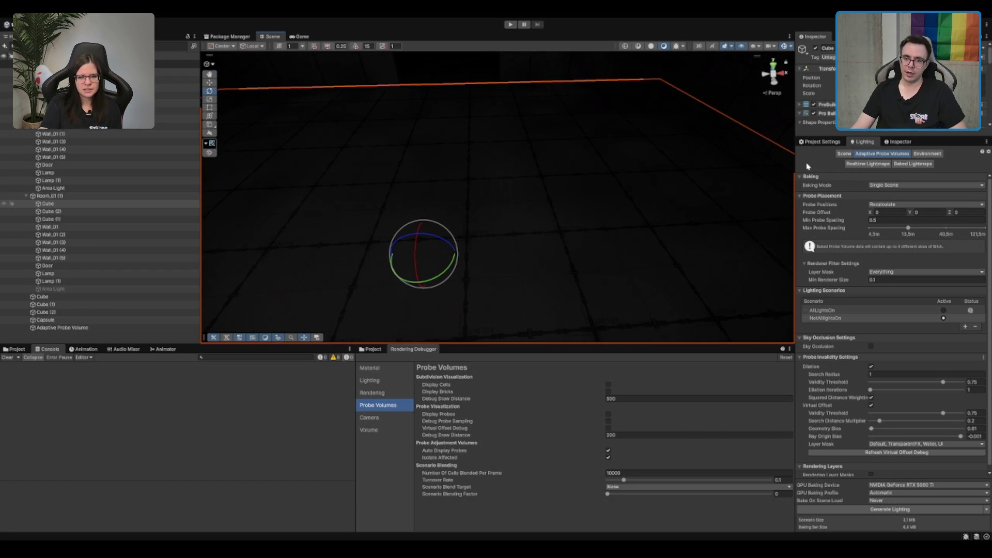
scroll(851, 290, "down", 1)
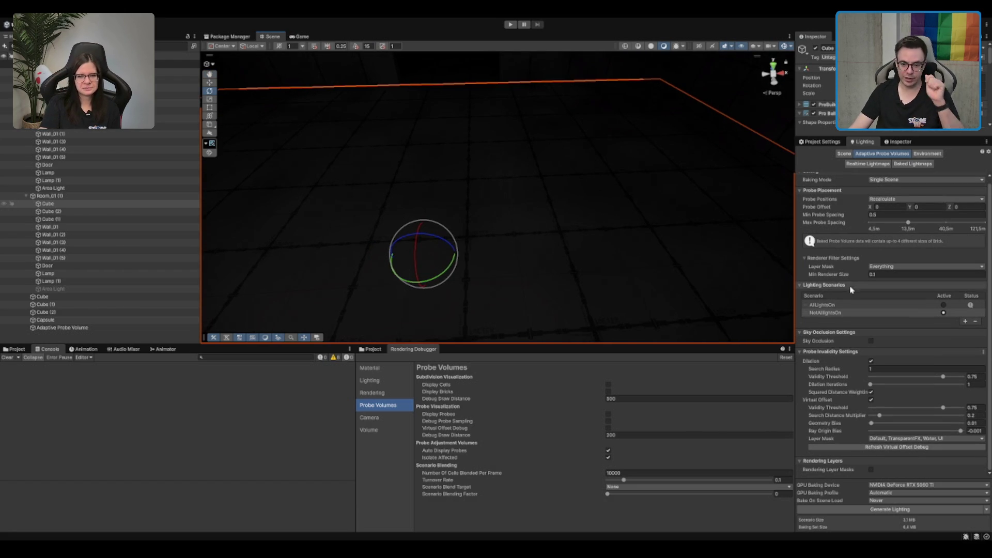
mouse_move(514, 320)
left_mouse_down()
mouse_move(456, 224)
mouse_move(660, 190)
mouse_move(368, 240)
mouse_move(434, 228)
left_mouse_up()
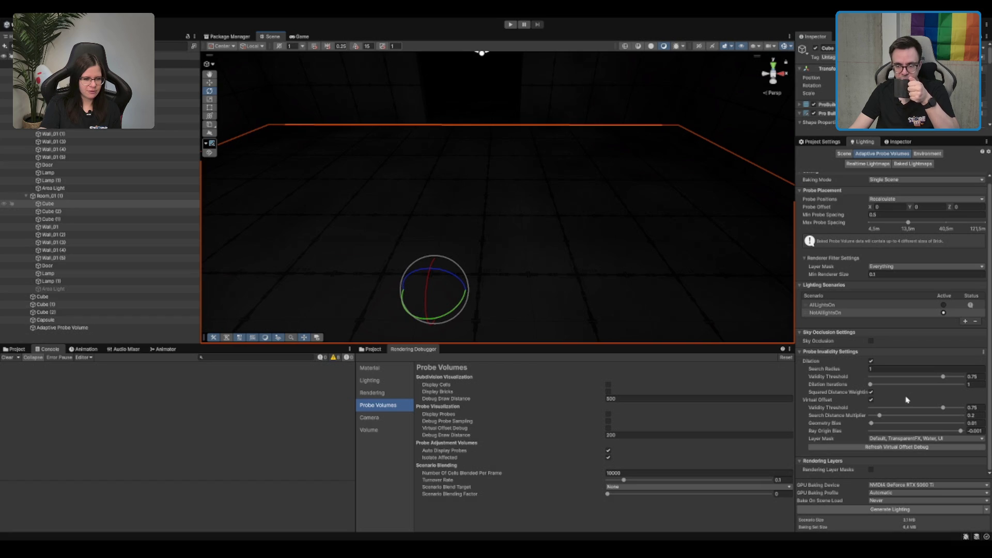
mouse_move(682, 308)
left_mouse_down()
mouse_move(547, 250)
mouse_move(600, 208)
mouse_move(527, 181)
mouse_move(602, 212)
mouse_move(558, 184)
mouse_move(558, 201)
left_mouse_up()
scroll(599, 209, "down", 5)
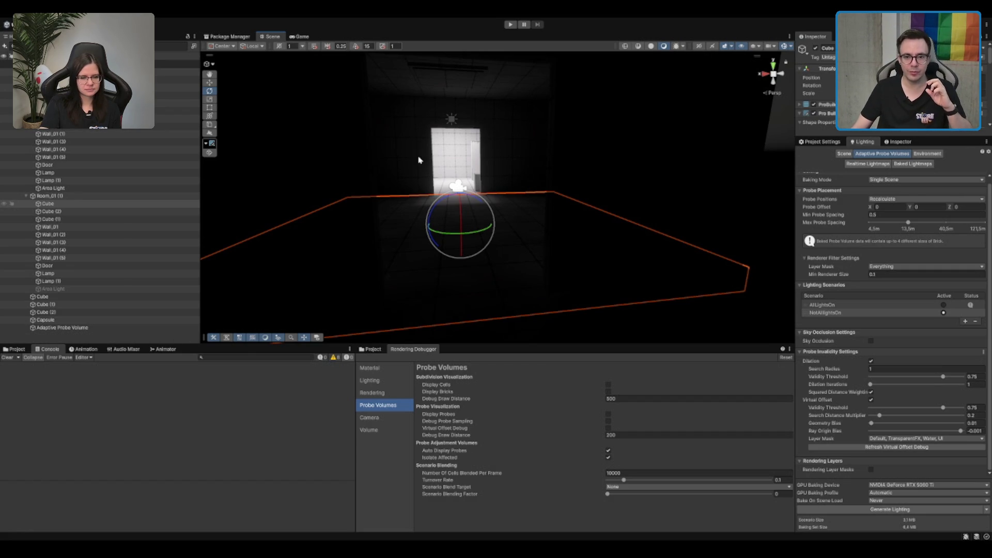
- Frame the Room object and then the volume in the Scene view
double_click(170, 95)
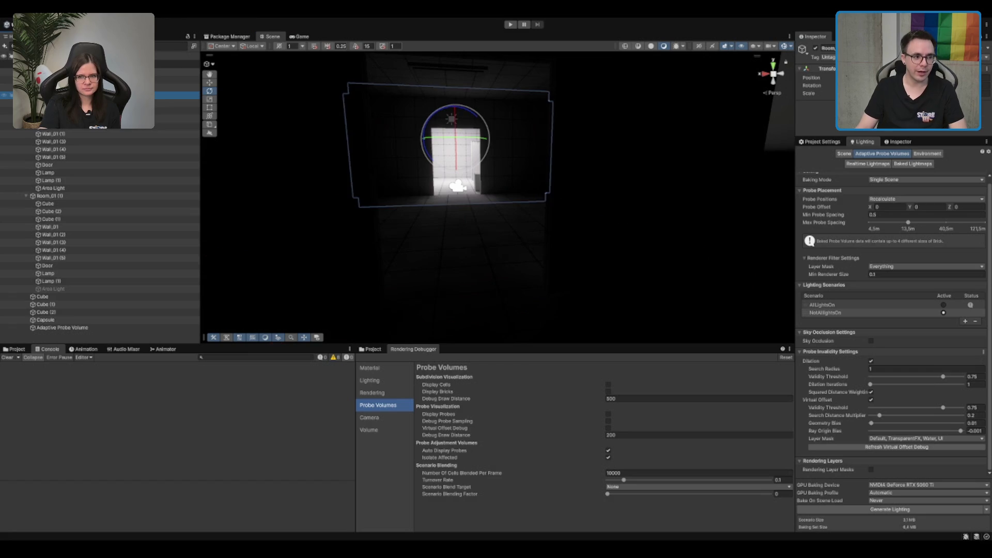
left_click(103, 80)
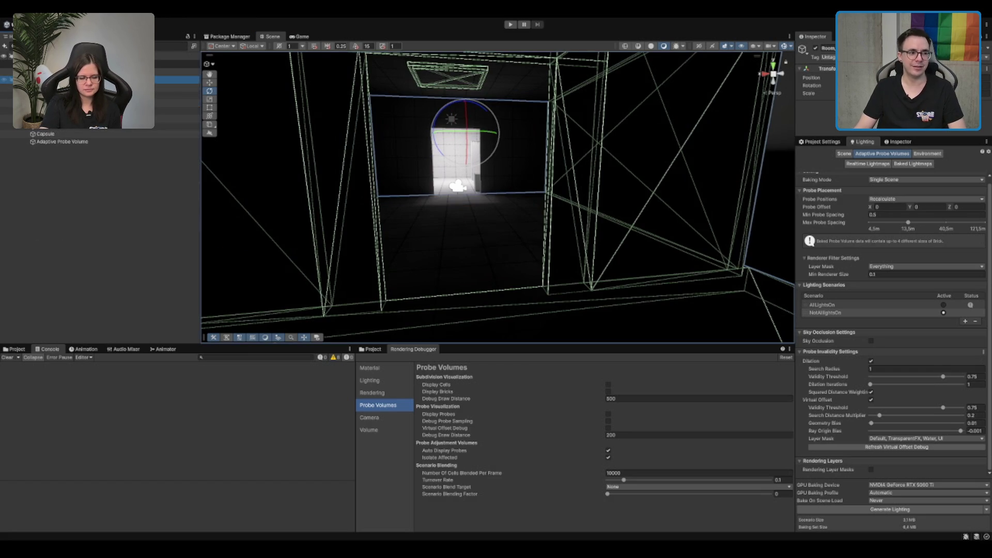
key("f")
scroll(865, 243, "up", 1)
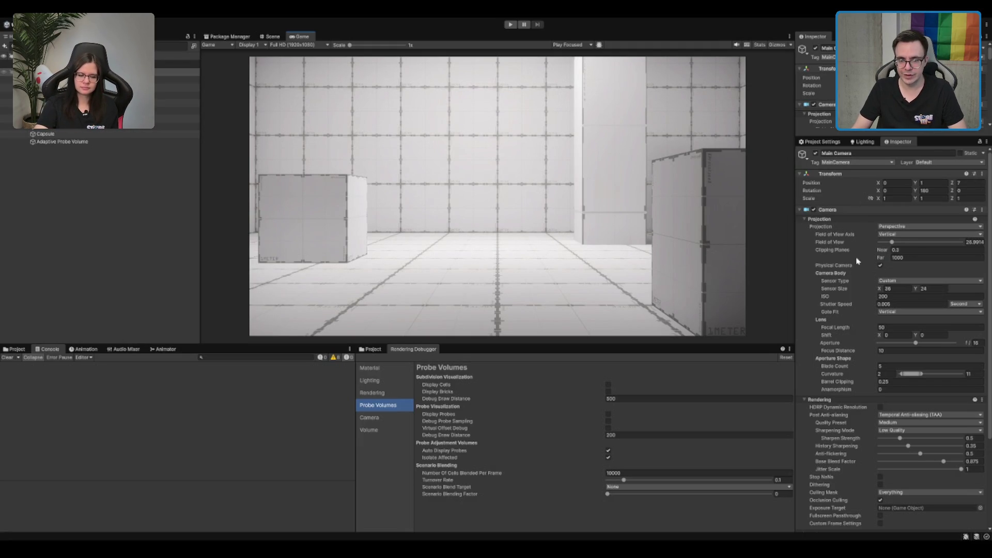
scroll(836, 253, "down", 1)
scroll(829, 267, "up", 1)
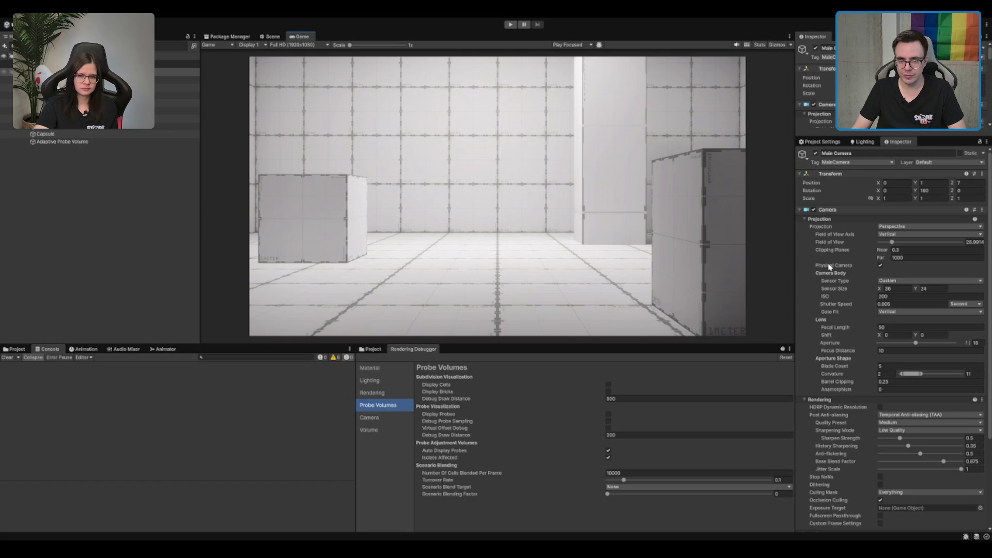
- Inspect the Main Camera and toggle Physical Camera off and back on
left_click(876, 236)
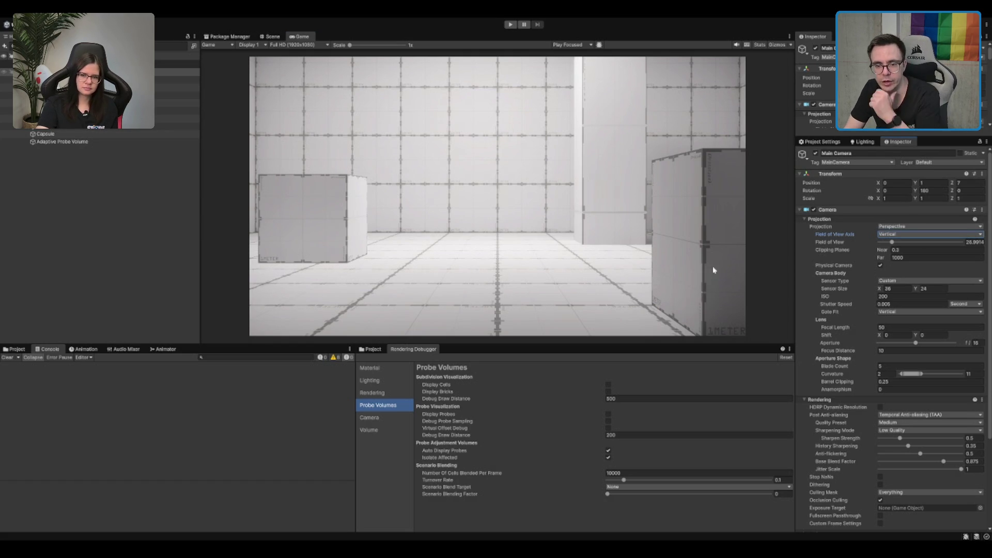
left_click(881, 265)
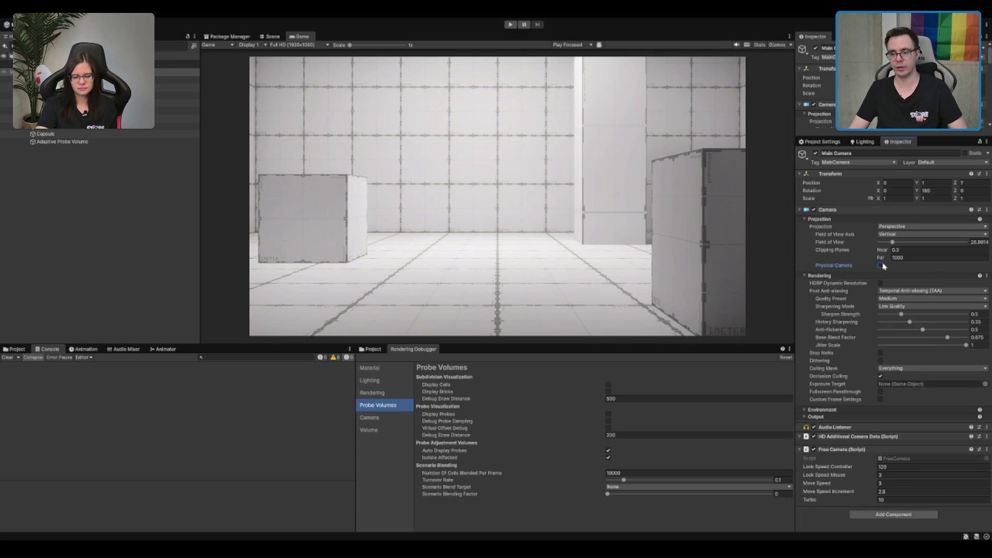
left_click(880, 265)
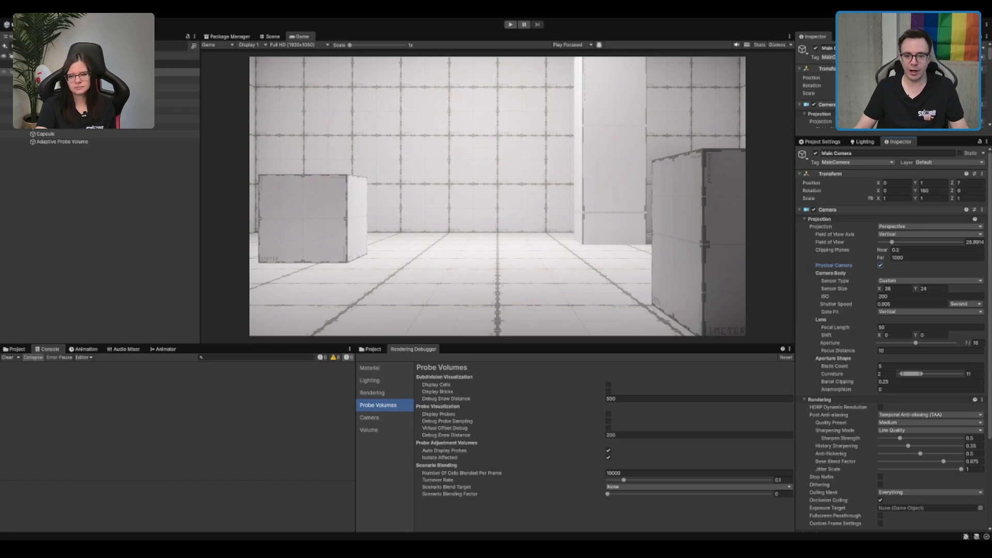
- Back in the Scene view, uncheck Physical Camera on Main Camera and reselect the Volume Profile object
left_click(271, 36)
scroll(491, 174, "up", 5)
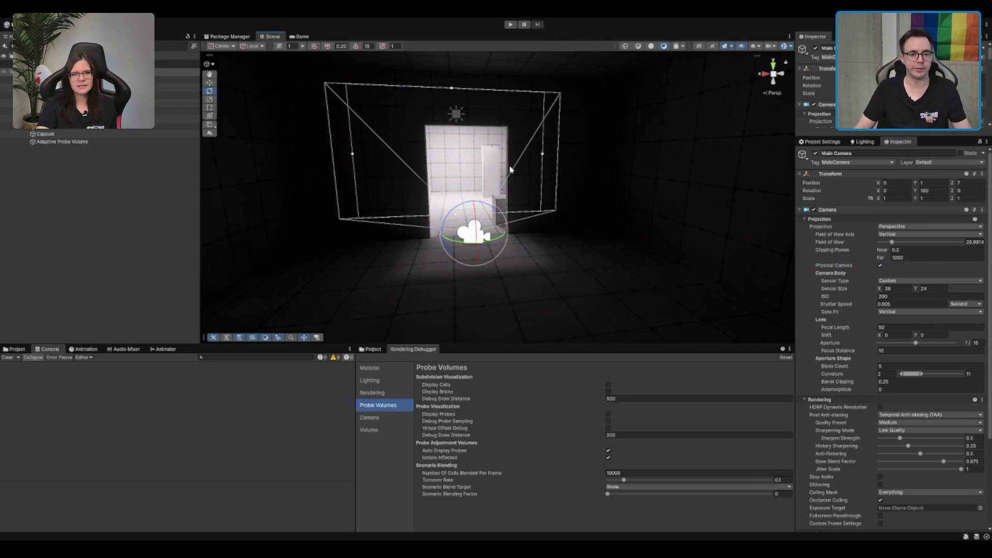
key("e")
scroll(484, 212, "up", 3)
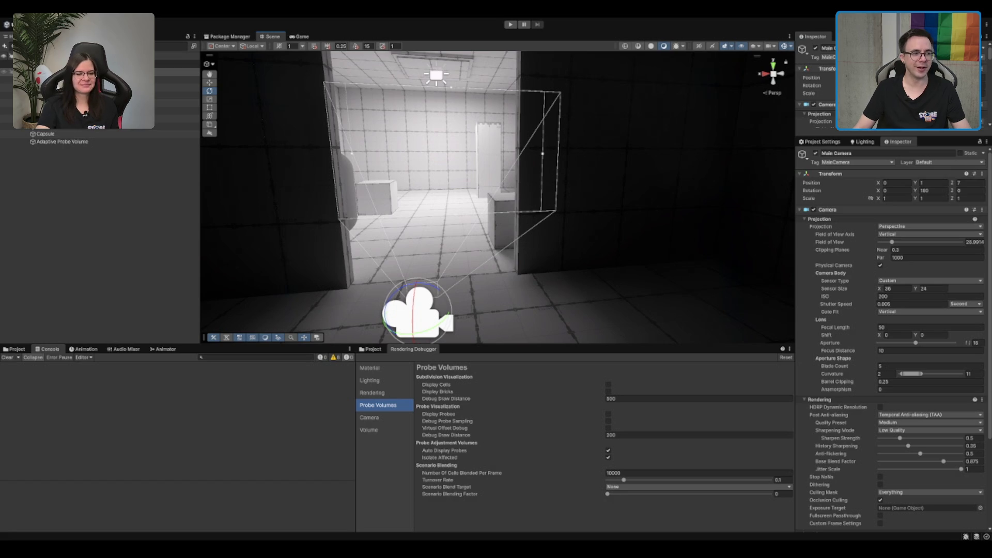
left_click(171, 80)
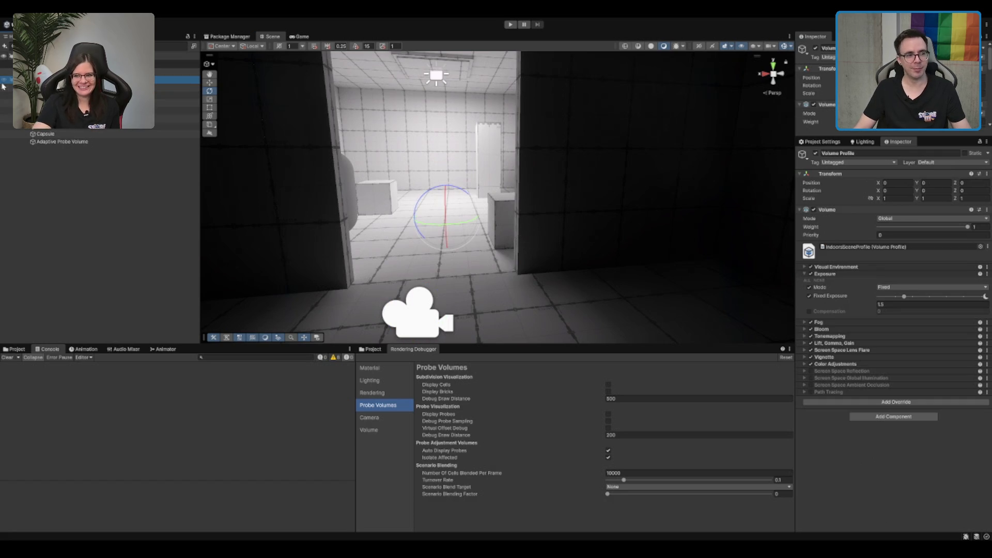
left_click(170, 72)
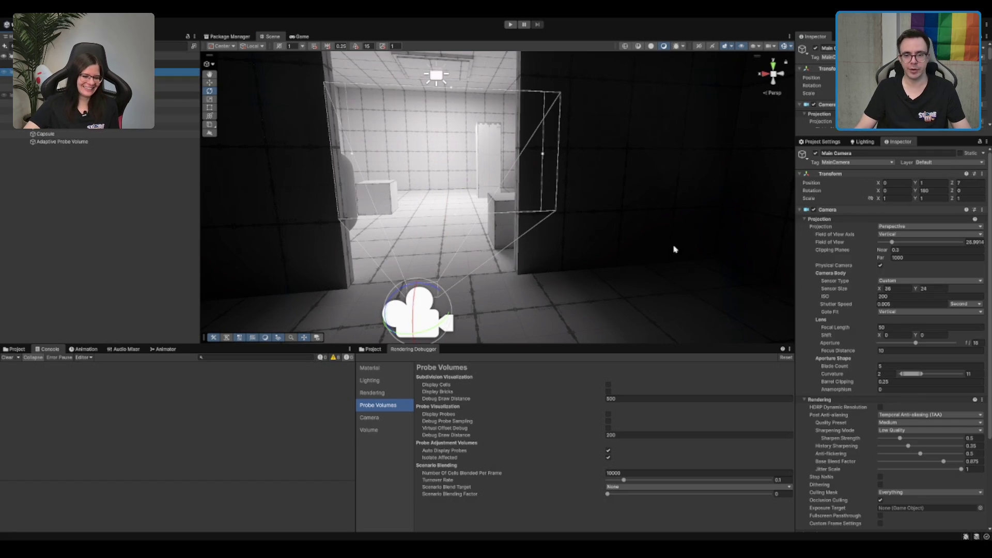
left_click(881, 266)
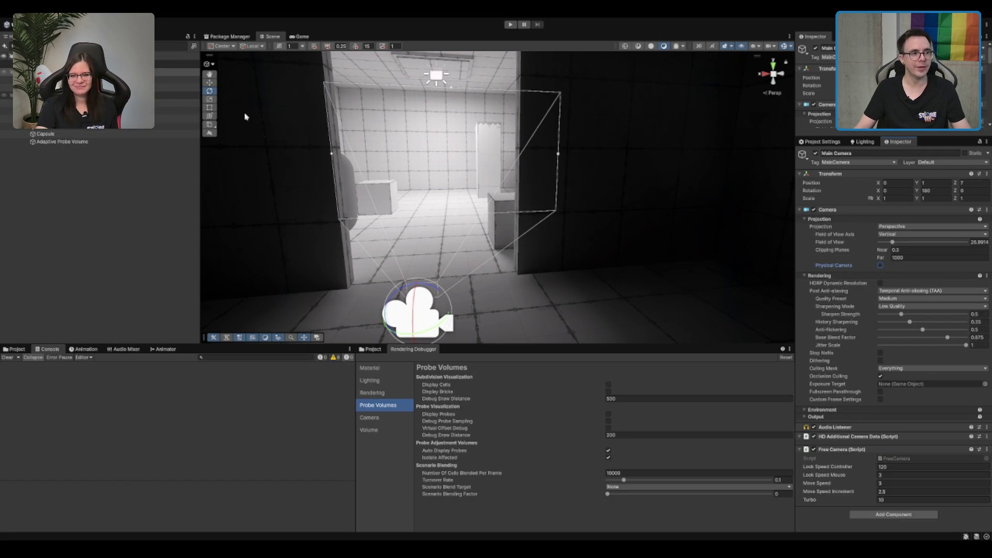
left_click(171, 80)
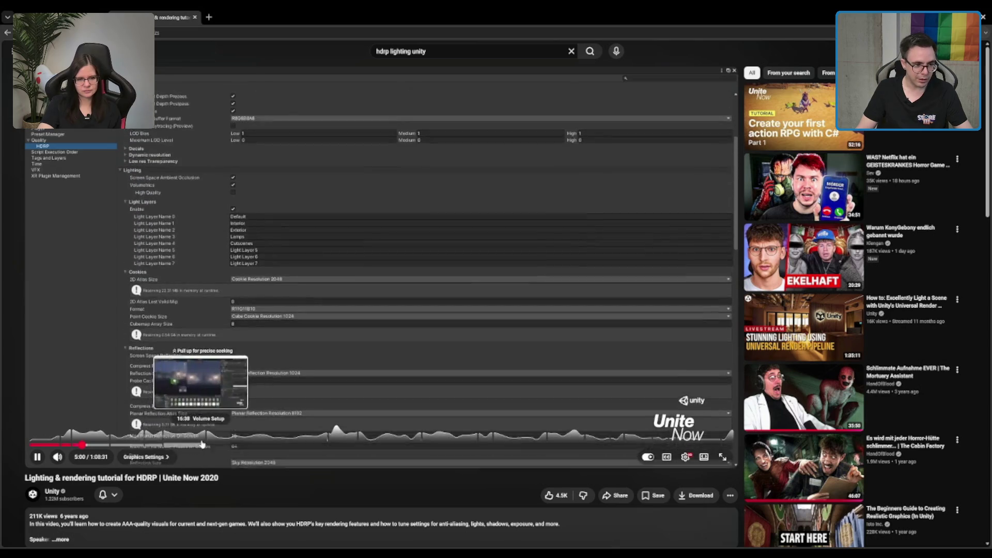
- Seek the HDRP tutorial to about 14:09, in its Volume framework chapter
left_click(166, 443)
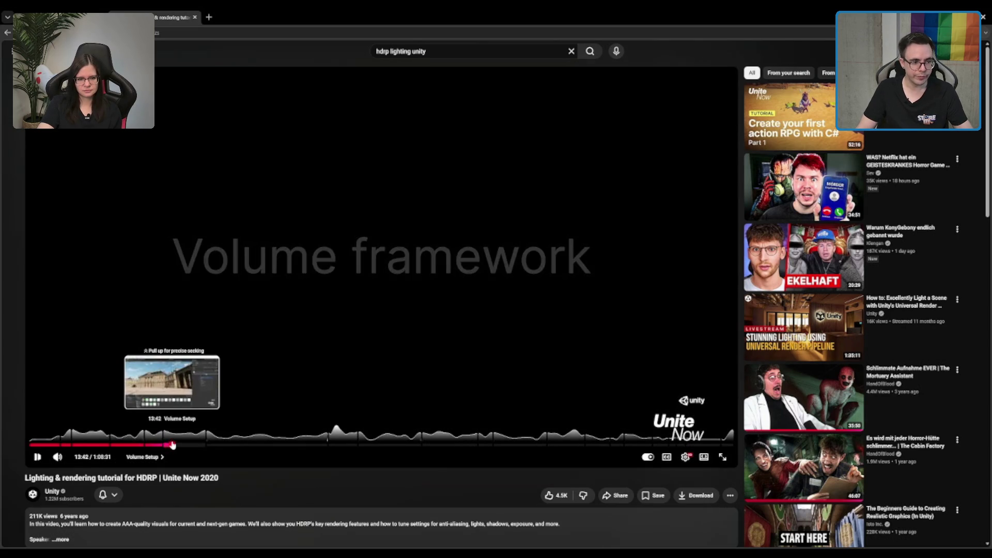
left_click(174, 444)
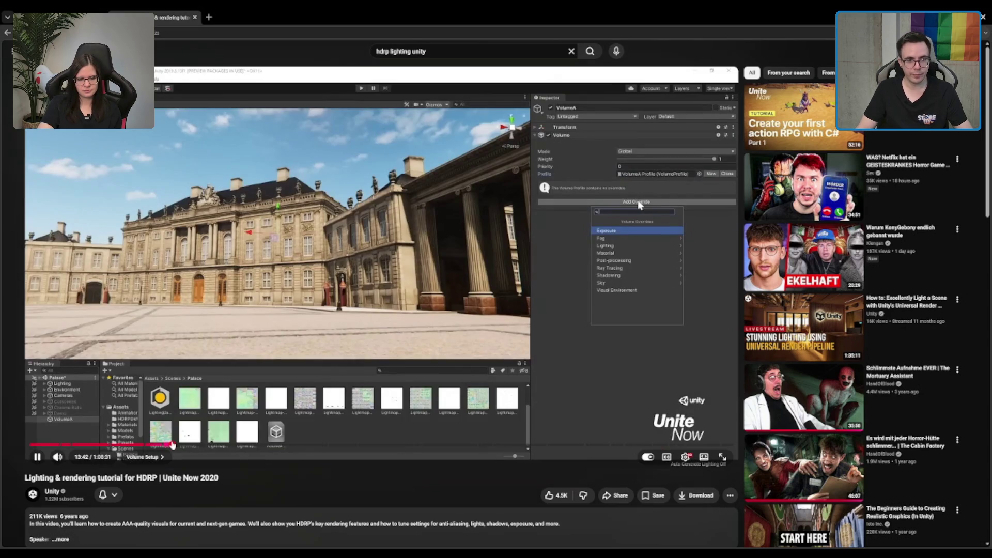
left_click_drag(175, 444, 177, 445)
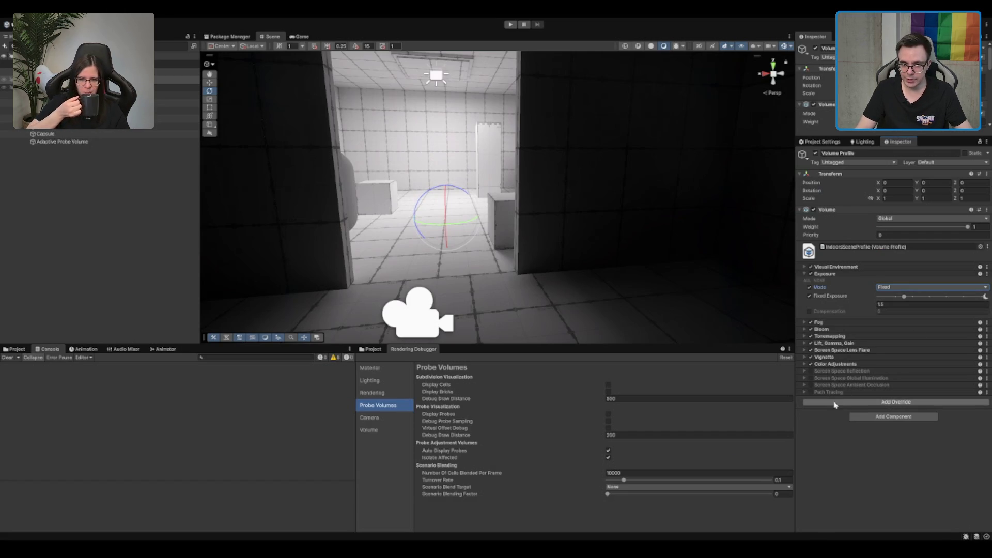
- Add an Indirect Lighting Controller override and test Indirect Diffuse Lighting Multiplier values 1.67, 1 and 2
left_click(837, 402)
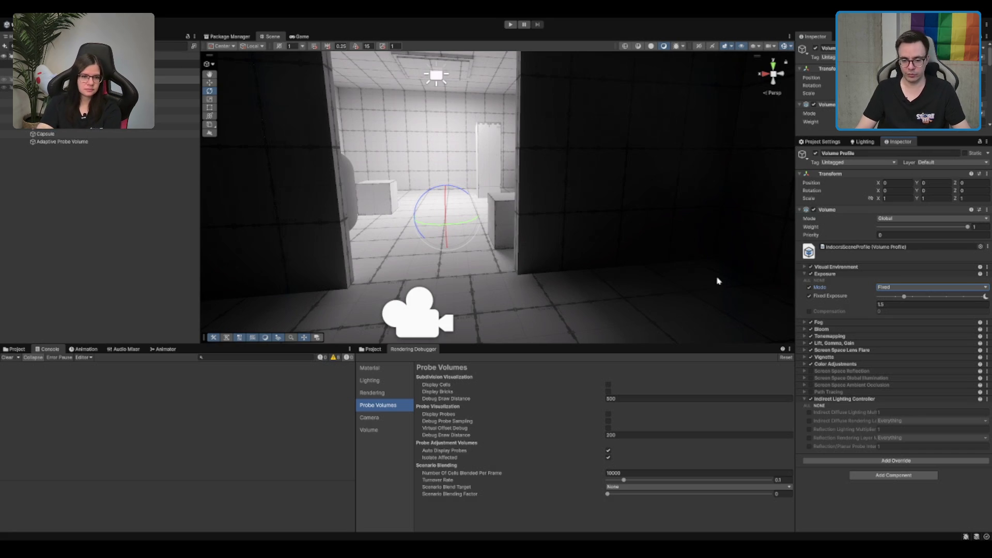
scroll(718, 268, "down", 2)
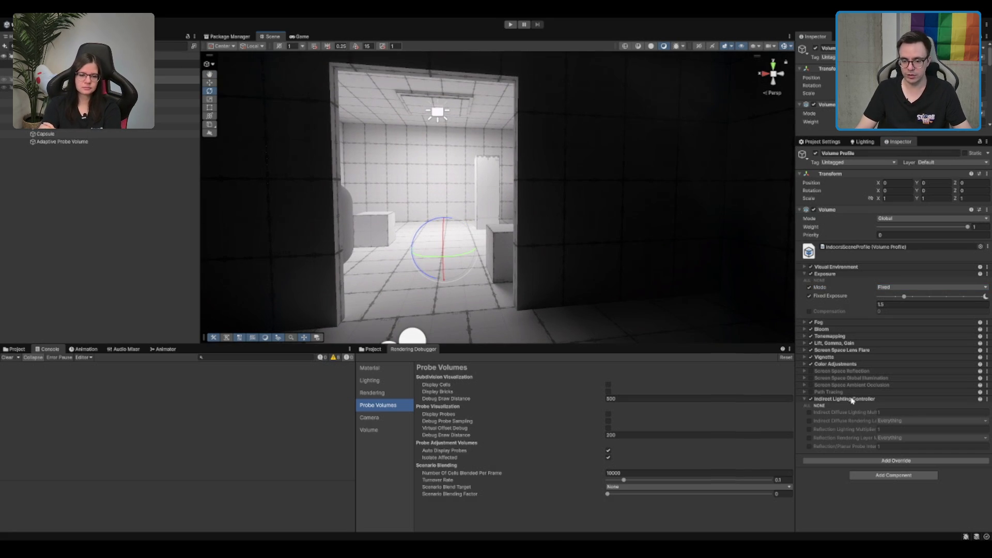
left_click(809, 412)
left_click(888, 412)
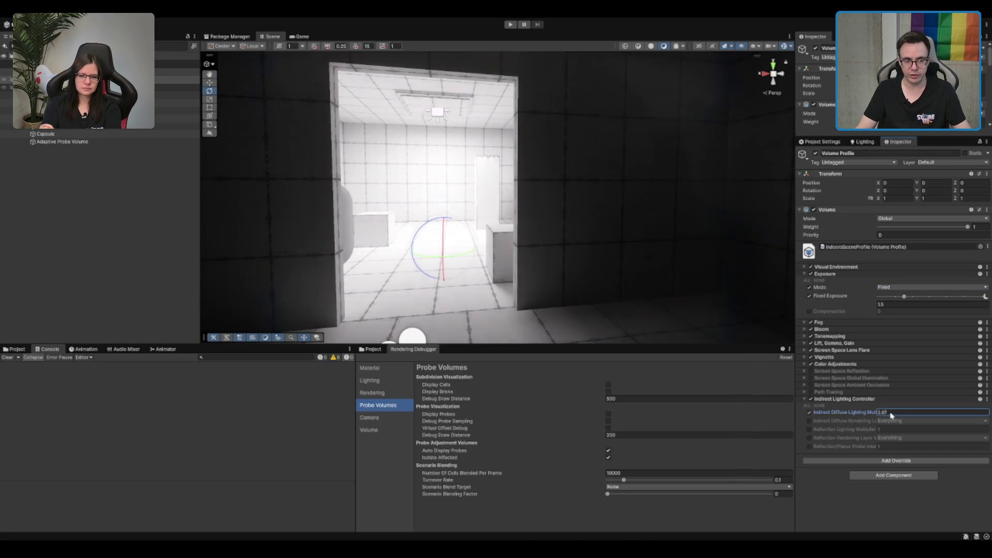
type("1.67")
key("ctrl+a")
type("1")
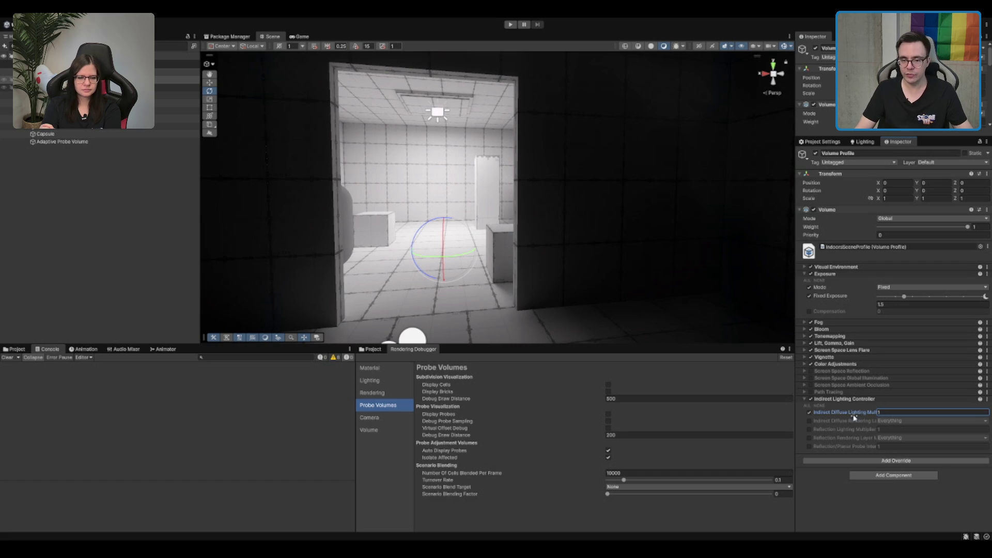
scroll(527, 265, "up", 5)
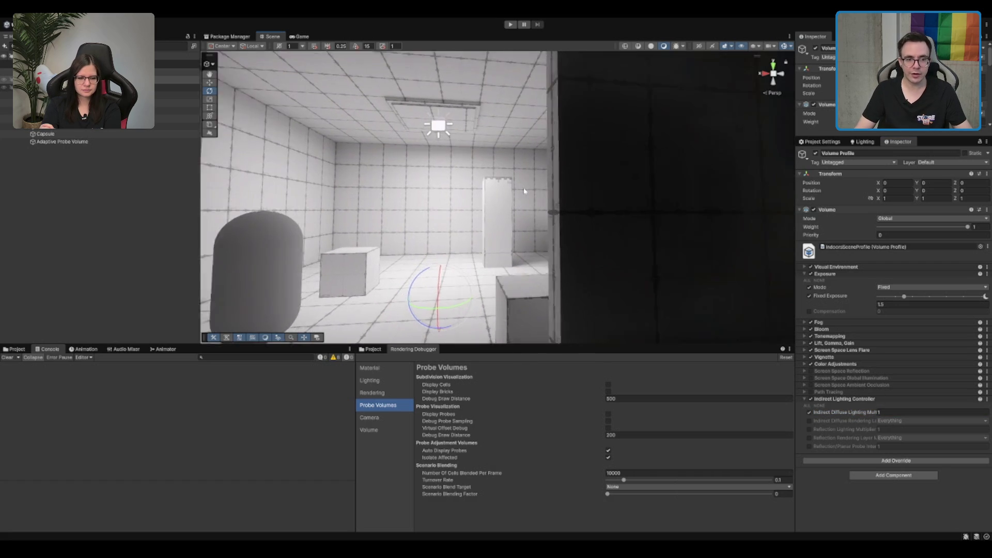
left_click_drag(524, 190, 480, 130)
mouse_move(486, 176)
left_mouse_down()
mouse_move(465, 206)
mouse_move(501, 275)
left_mouse_up()
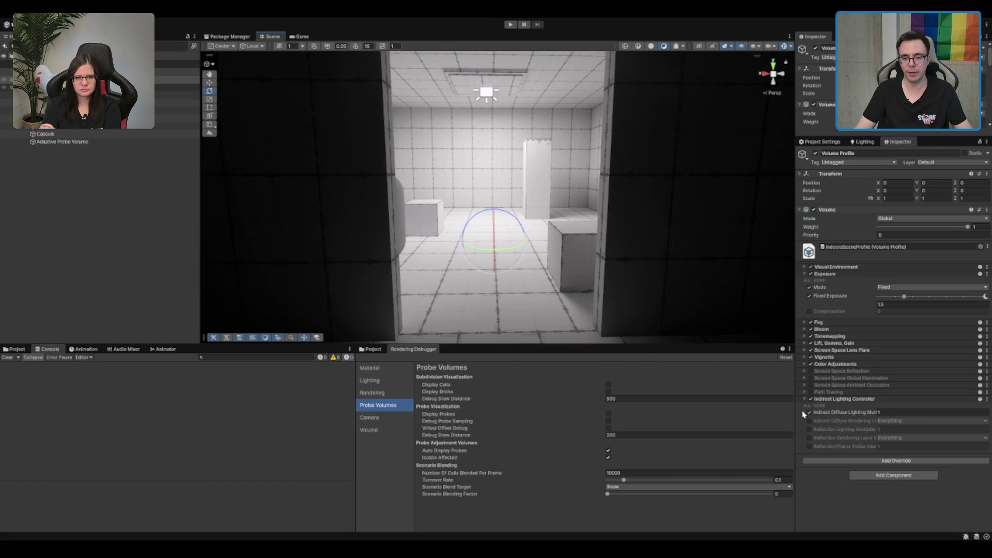
left_click_drag(859, 416, 876, 415)
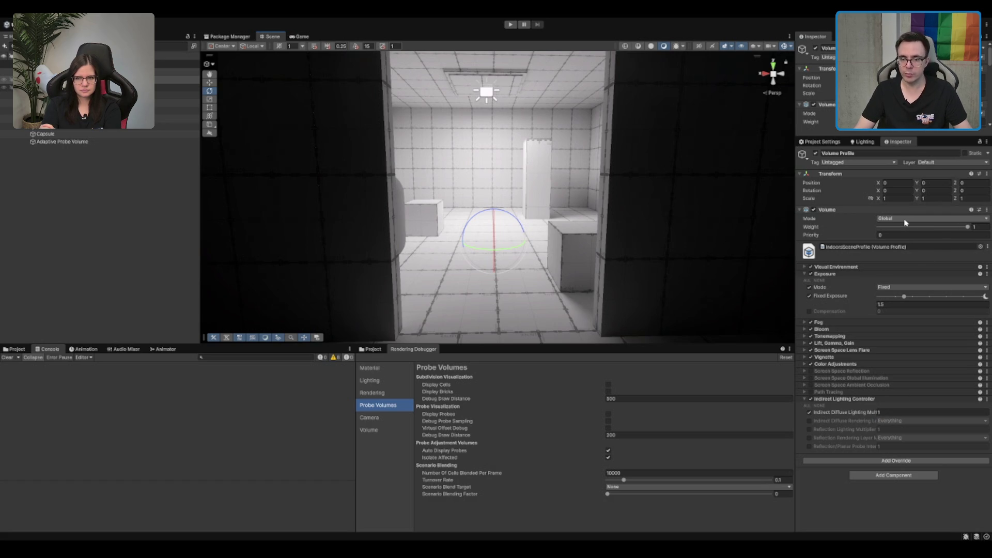
- Switch the volume to Local and undo it, then collapse and disable the Indirect Lighting Controller
left_click(900, 233)
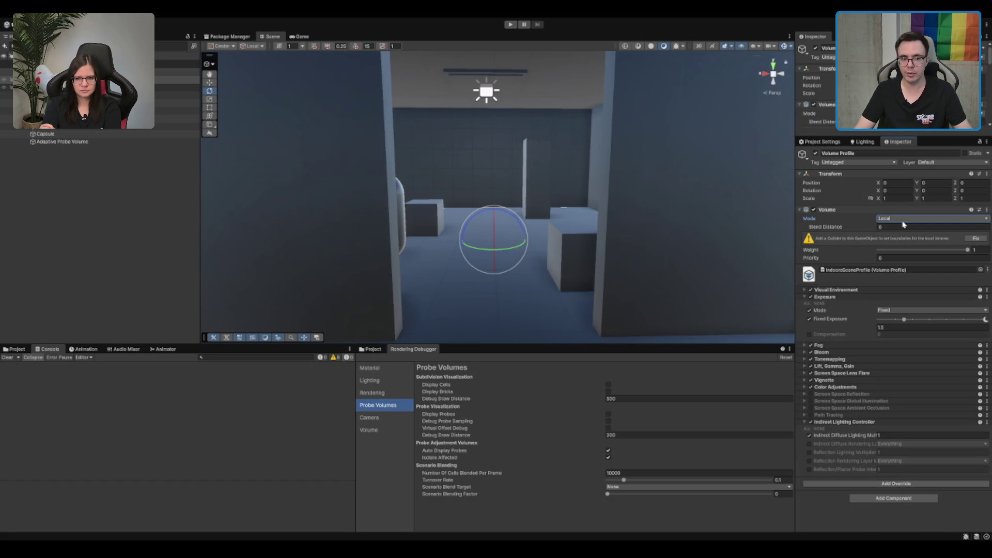
key("ctrl+z")
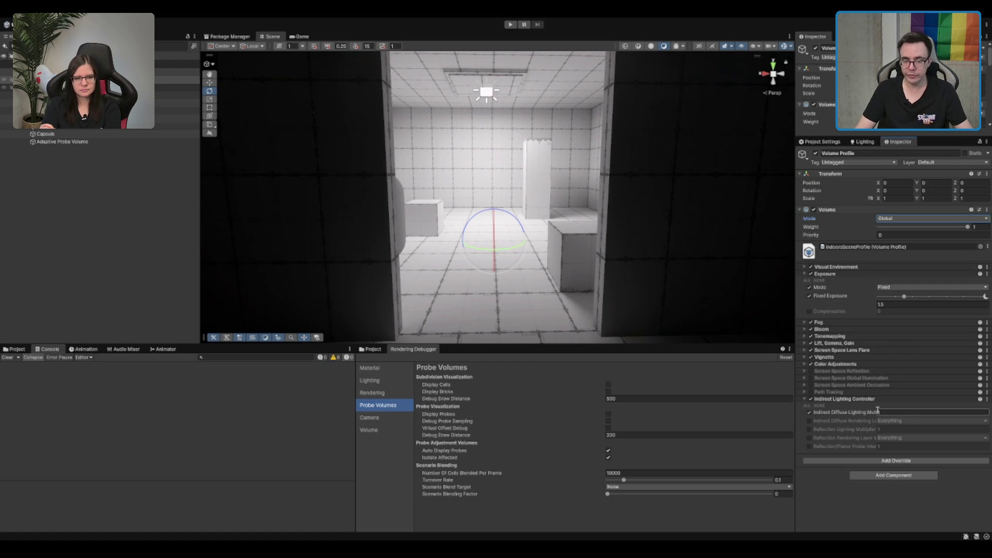
left_click(848, 400)
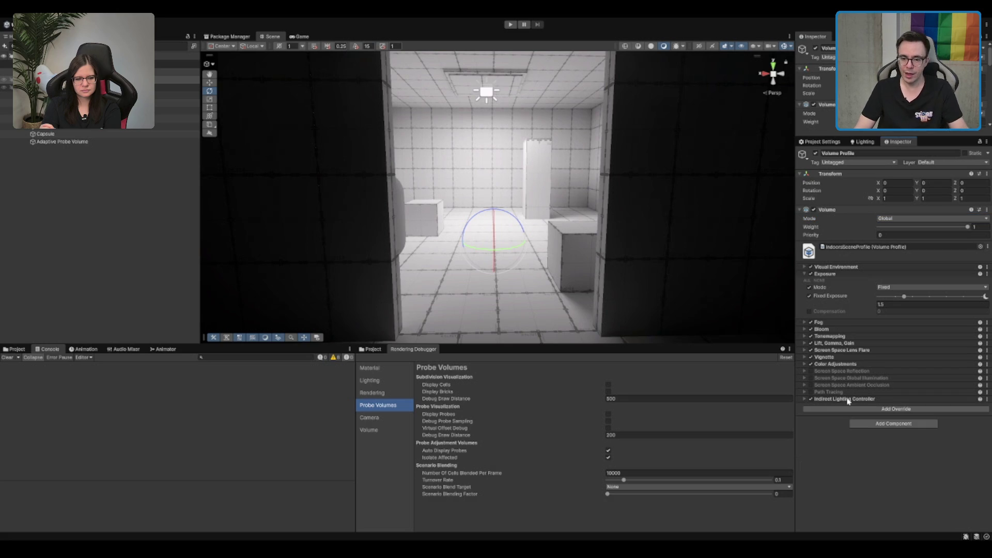
left_click(812, 399)
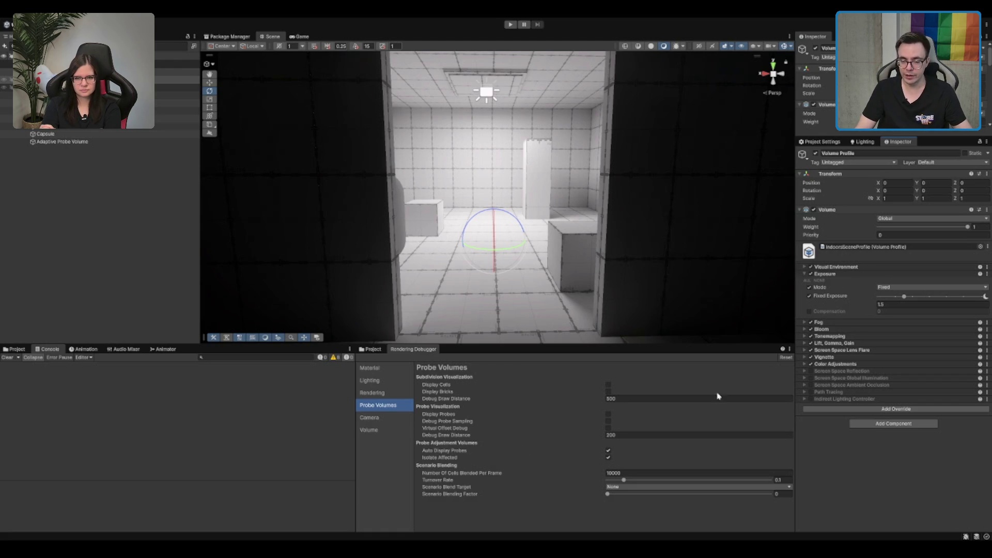
scroll(655, 199, "up", 2)
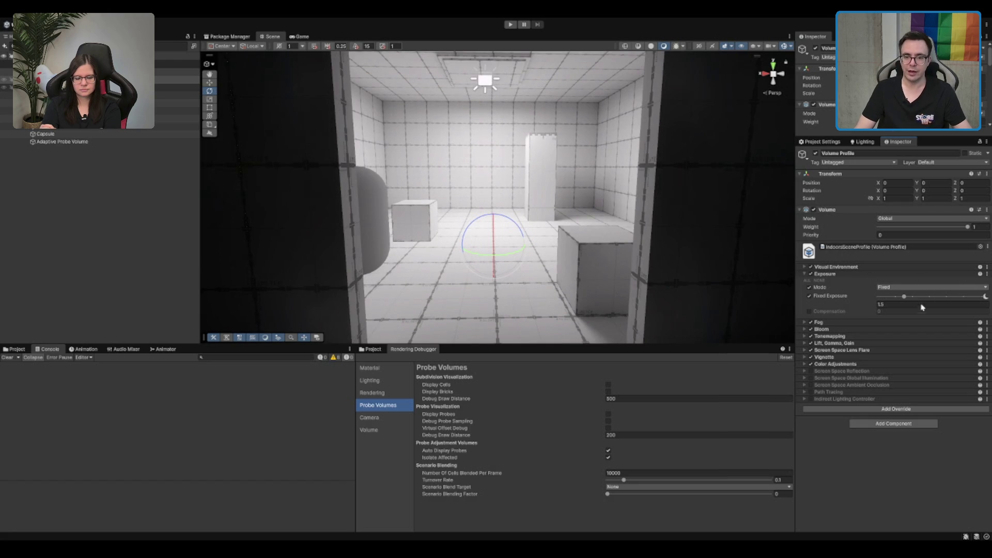
- Frame the volume and orbit the view around the doorway
scroll(575, 233, "down", 3)
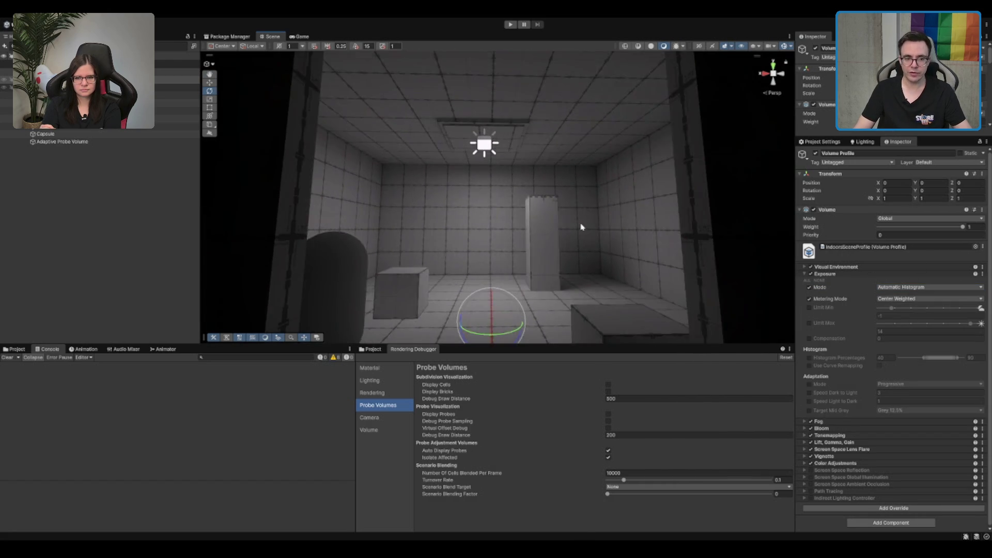
mouse_move(604, 213)
left_mouse_down()
mouse_move(603, 222)
mouse_move(615, 194)
mouse_move(601, 205)
mouse_move(612, 201)
left_mouse_up()
key("f")
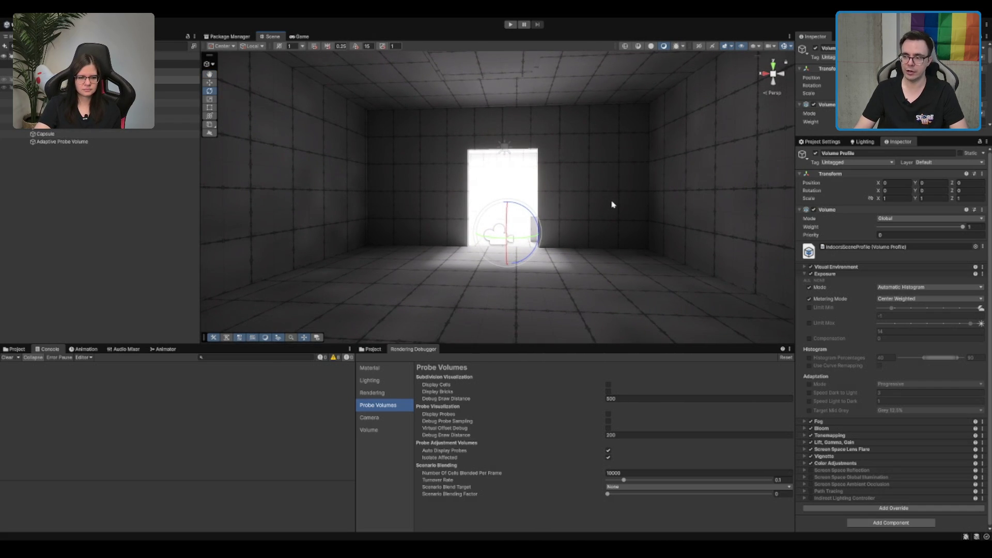
scroll(610, 205, "up", 1)
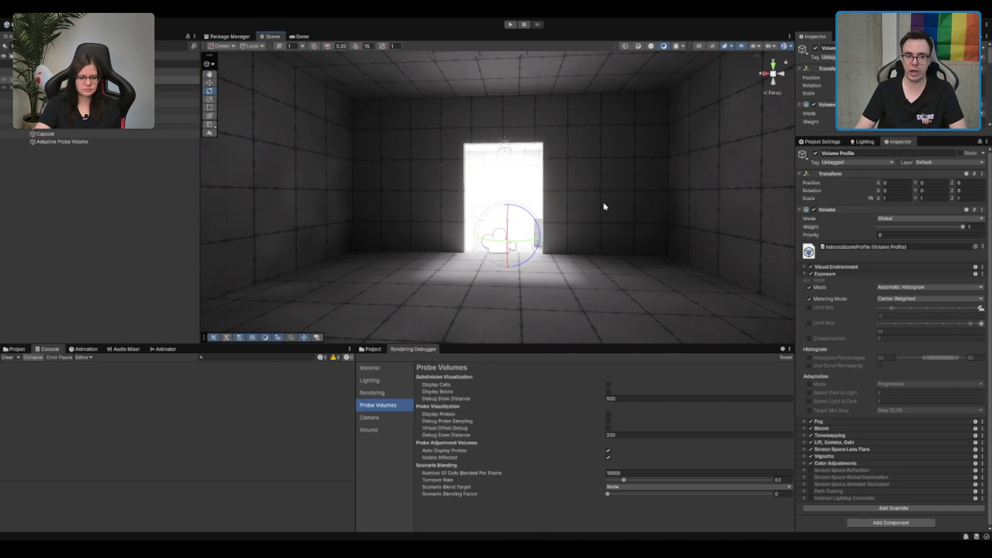
mouse_move(599, 195)
left_mouse_down()
mouse_move(591, 188)
mouse_move(606, 232)
mouse_move(557, 230)
mouse_move(368, 147)
mouse_move(388, 237)
mouse_move(557, 204)
mouse_move(534, 141)
mouse_move(527, 192)
mouse_move(603, 217)
mouse_move(789, 197)
left_mouse_up()
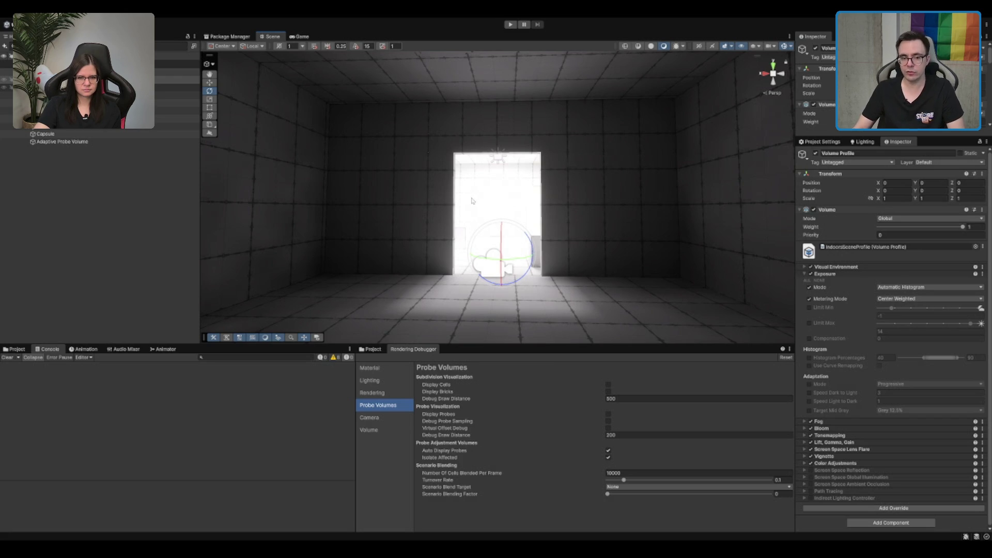
scroll(472, 200, "down", 2)
scroll(633, 222, "down", 1)
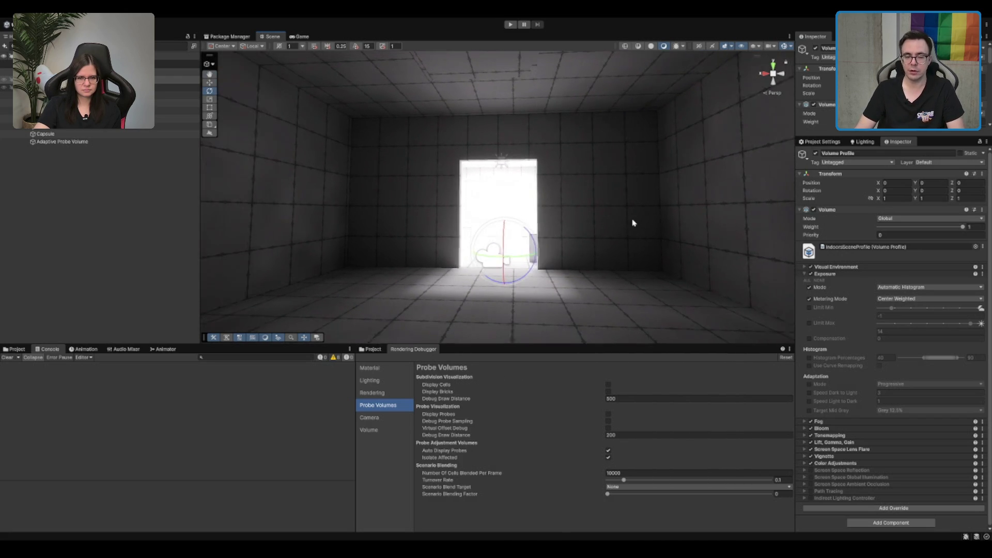
scroll(633, 223, "up", 1)
scroll(628, 226, "up", 1)
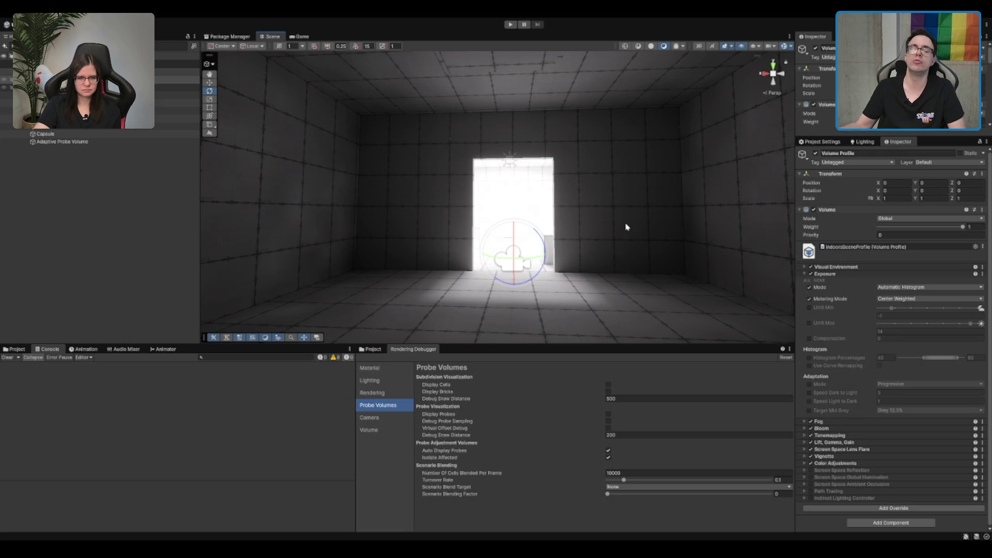
scroll(627, 227, "down", 1)
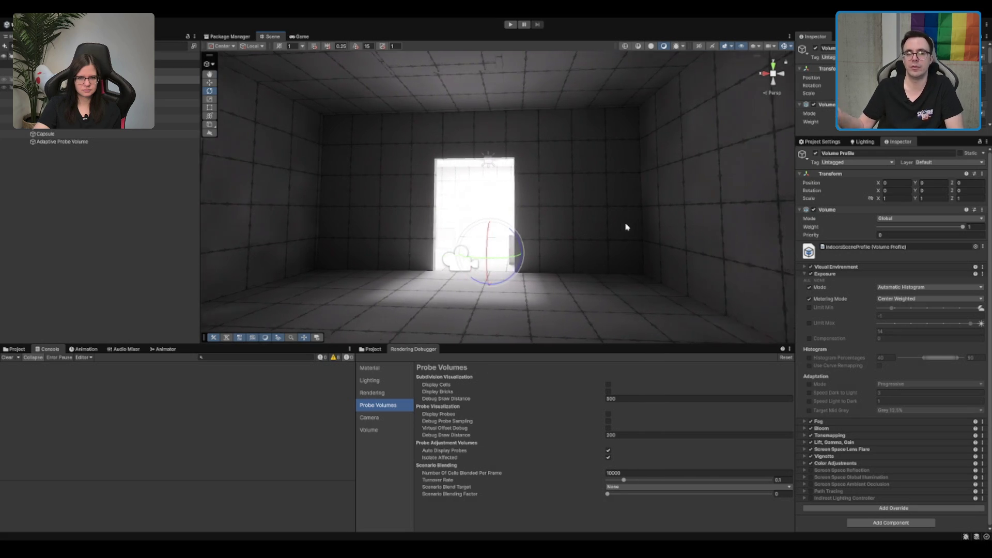
scroll(627, 227, "up", 1)
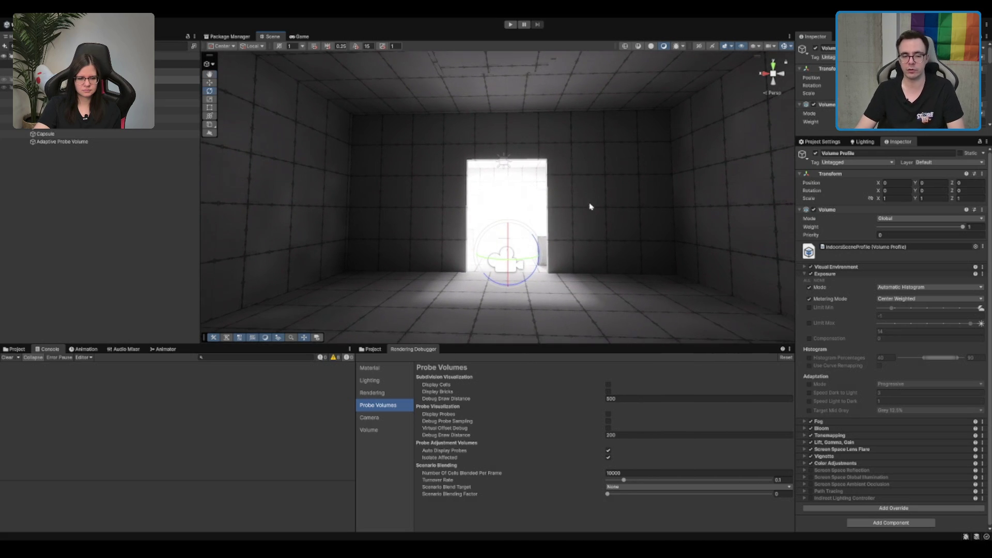
scroll(578, 197, "up", 1)
scroll(640, 232, "down", 1)
key("f")
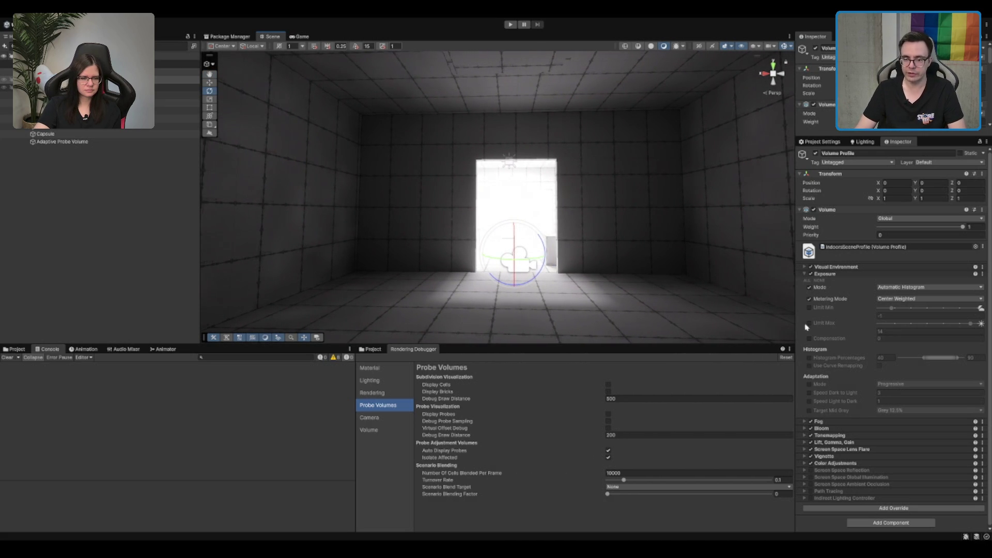
- Enable exposure Limit Min and Limit Max, setting them to about 0.99 and 13.3
left_click(809, 308)
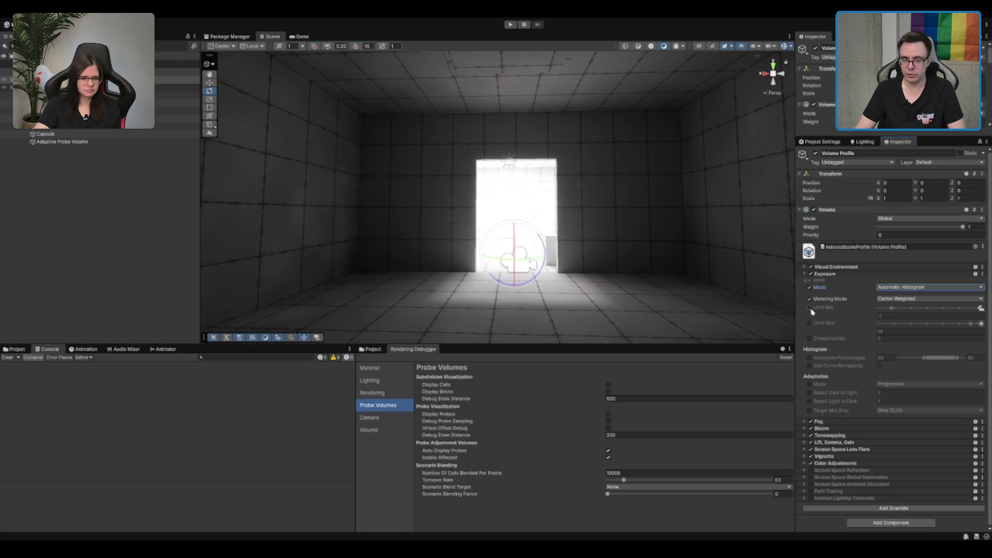
left_click(820, 324)
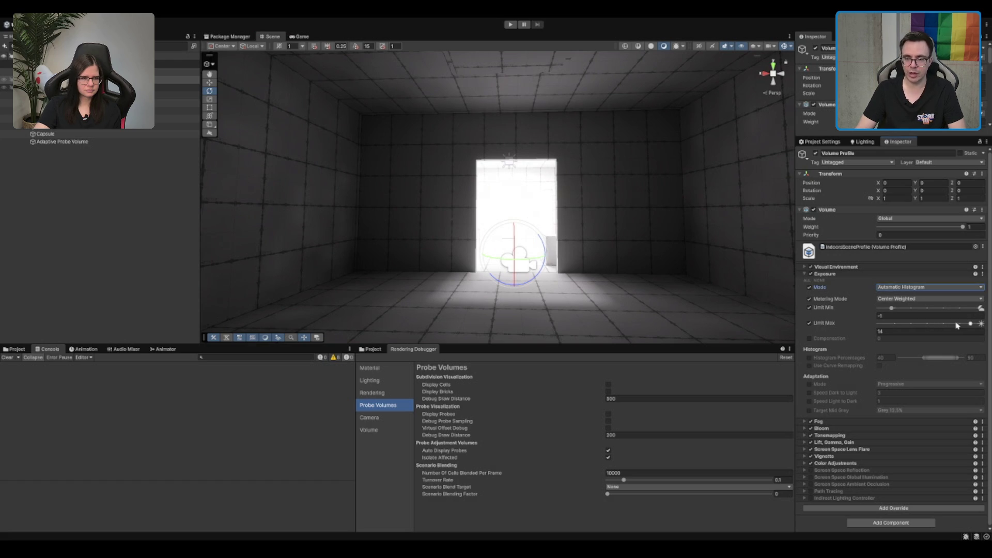
mouse_move(970, 325)
left_mouse_down()
mouse_move(949, 325)
mouse_move(966, 325)
left_mouse_up()
left_click_drag(901, 310, 894, 308)
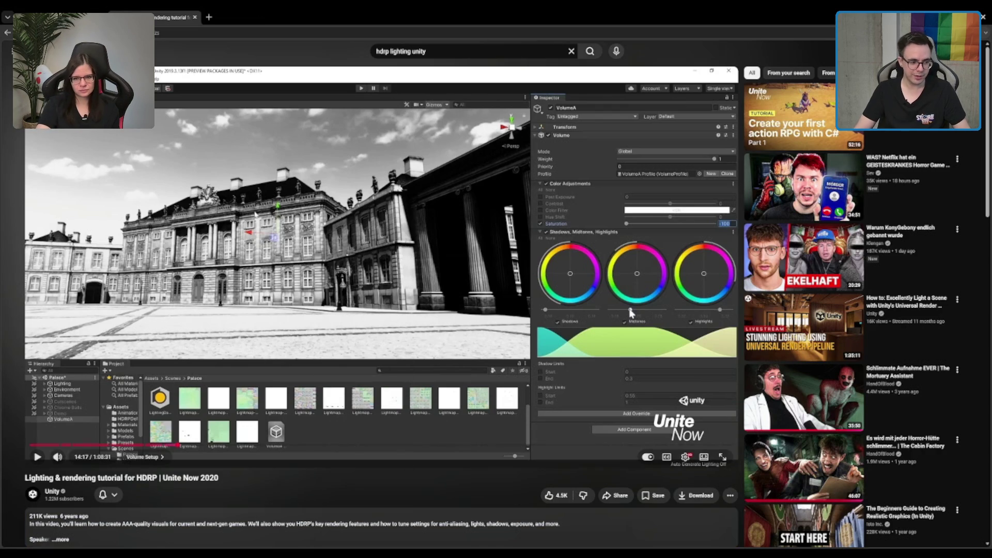
- Resume the tutorial and jump into its Exposure chapter
key("space")
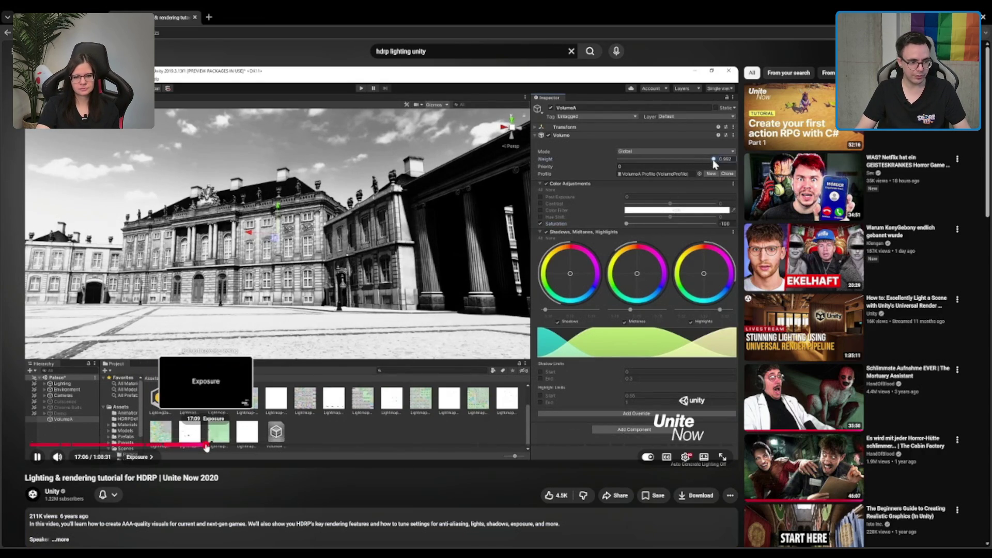
left_click(207, 445)
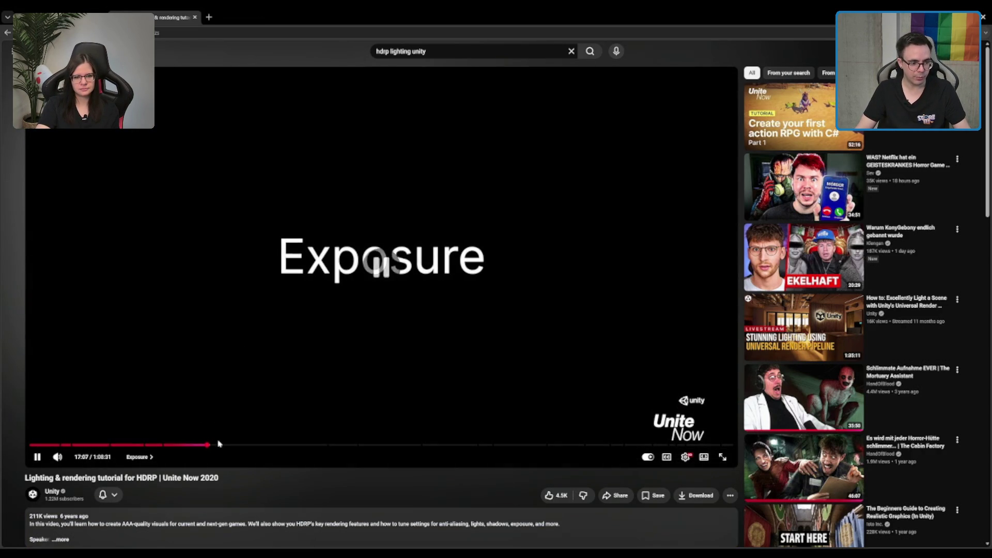
key("space")
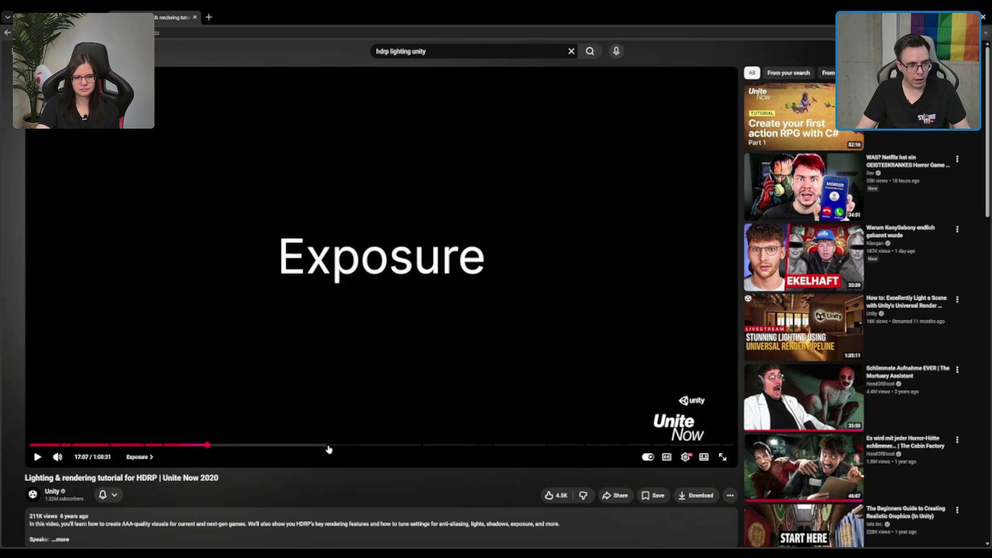
left_click(322, 346)
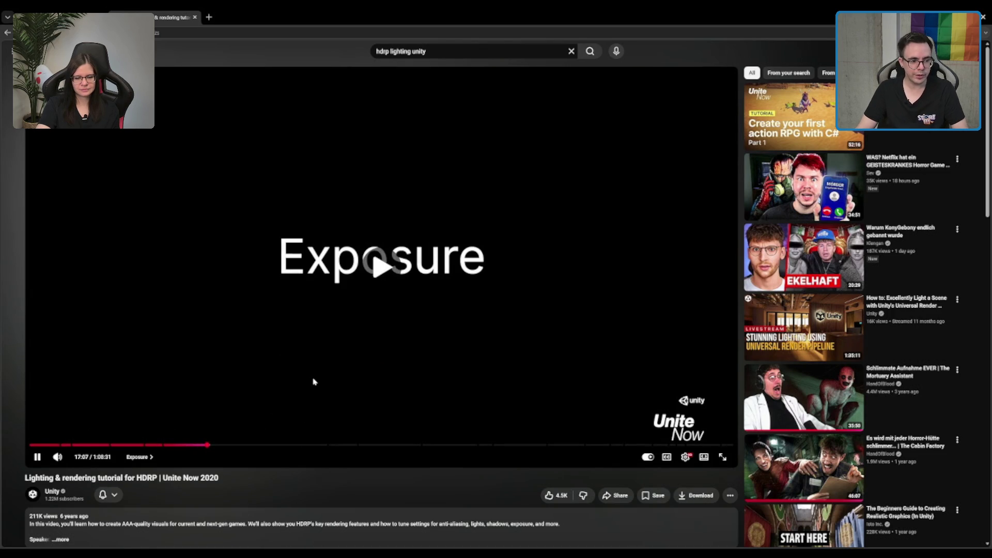
key("Right")
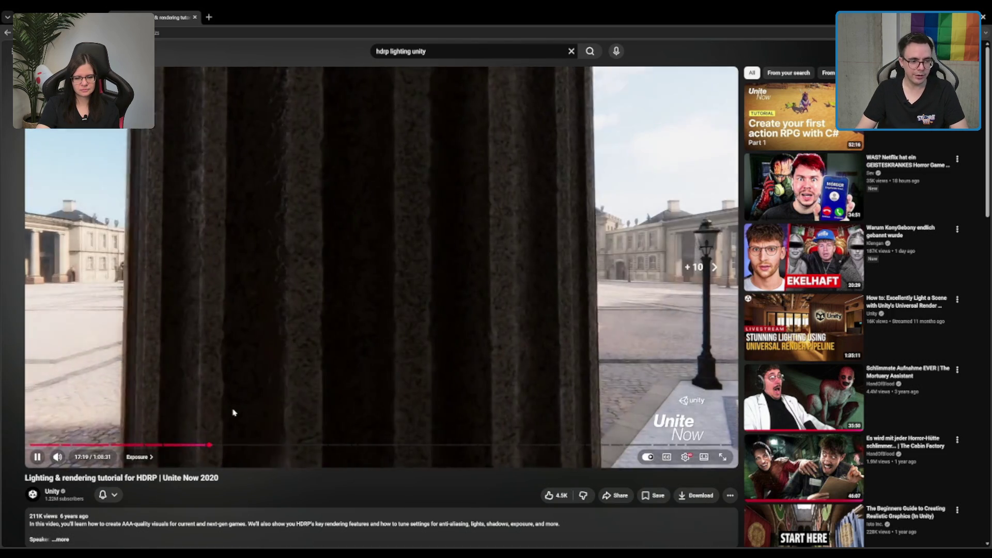
key("Right")
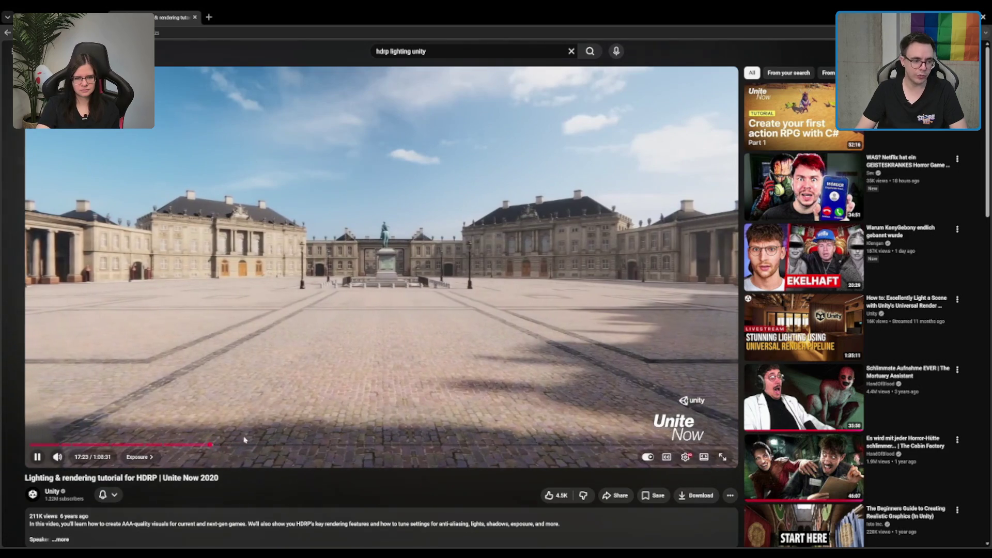
- Skip ahead to the exposure range slide, pause there, and minimise the browser
left_click(216, 445)
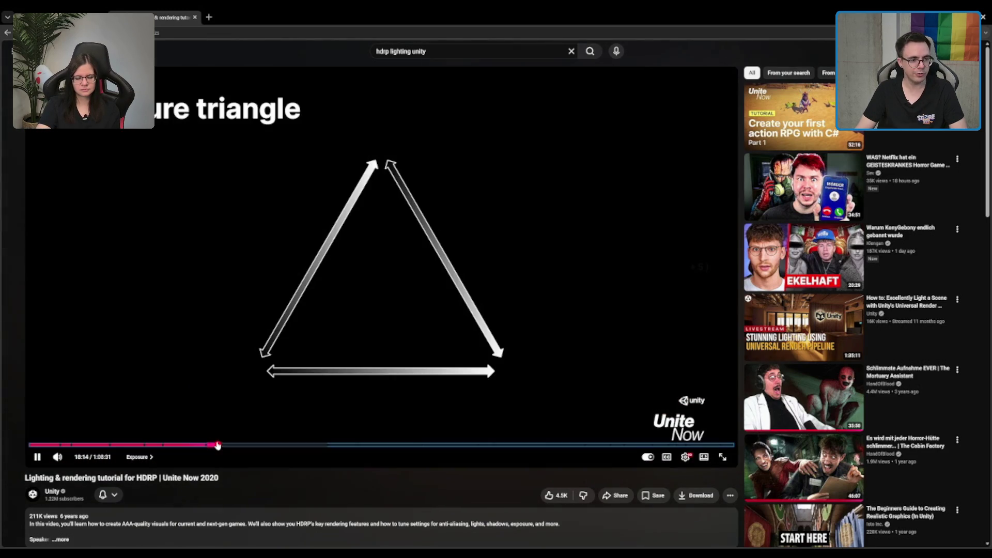
key("Right")
key("Right")
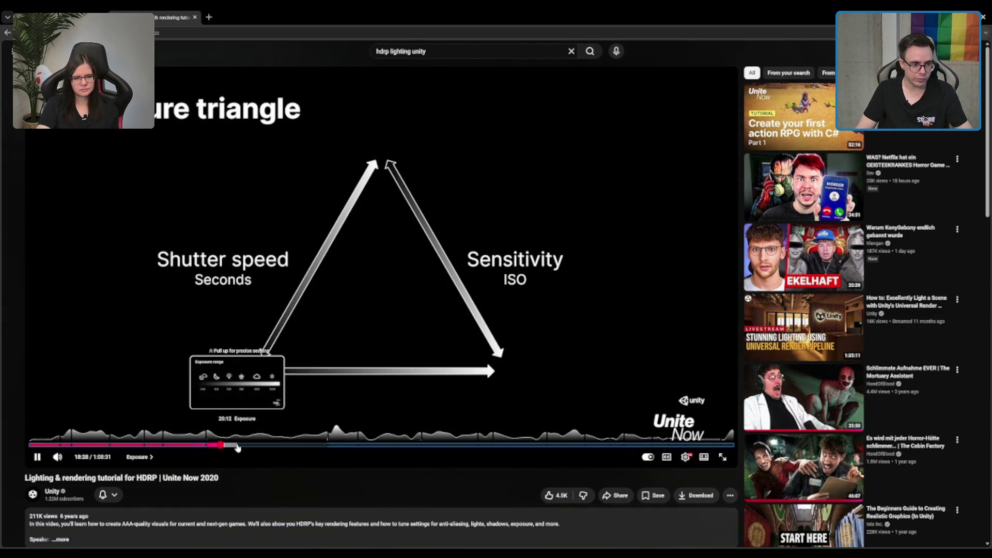
left_click(238, 447)
key("space")
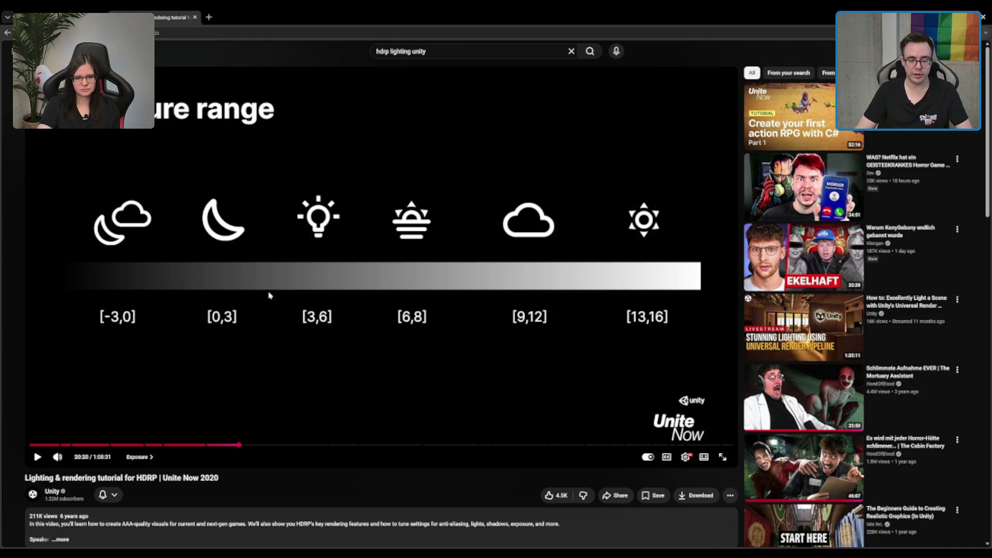
double_click(674, 8)
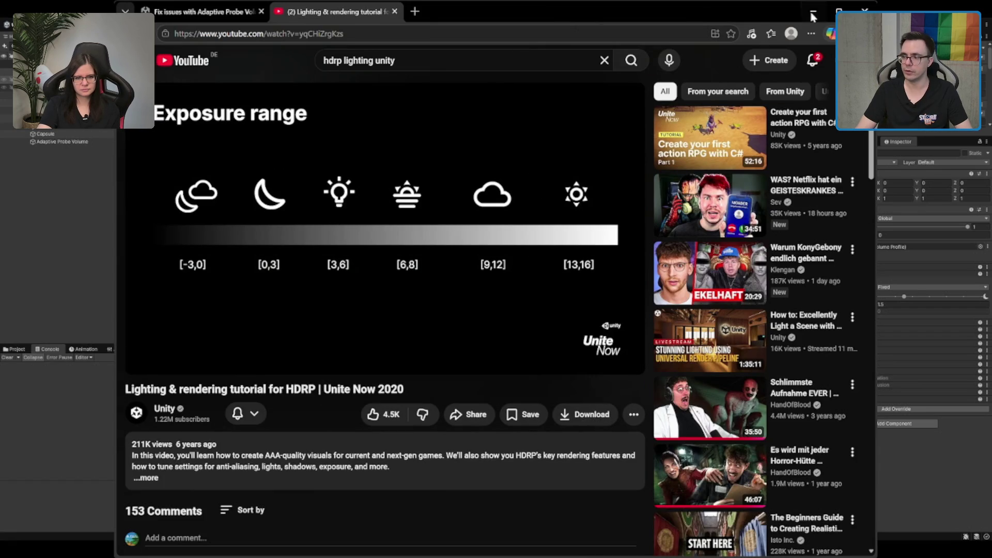
left_click(812, 12)
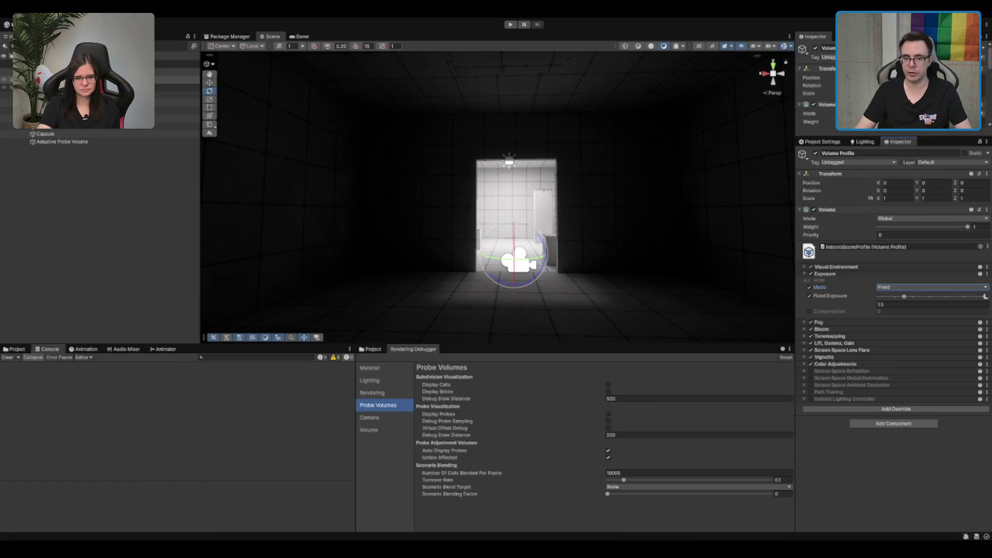
- Switch exposure mode to Automatic Histogram with Limit Min 0 and Limit Max 3
left_click(889, 288)
left_click(899, 305)
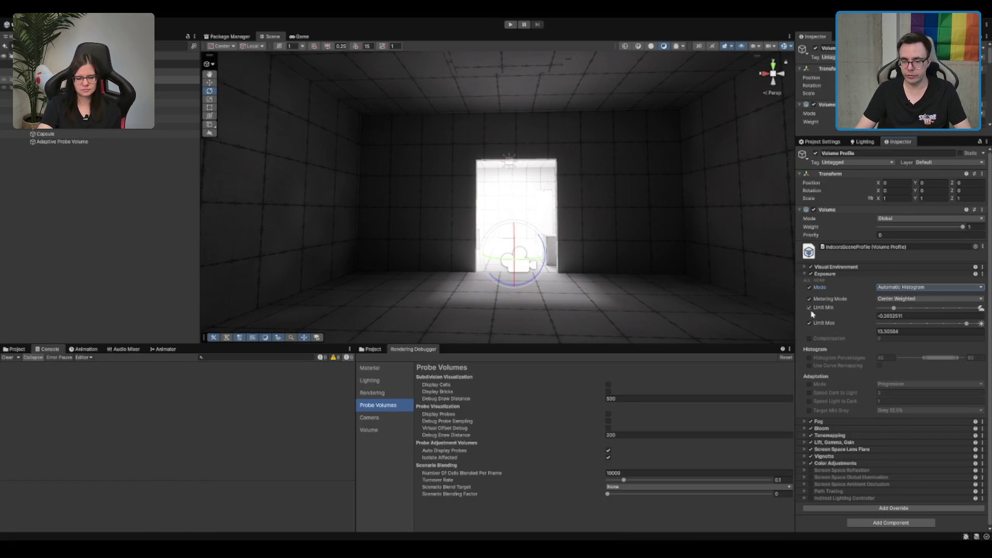
left_click(886, 315)
type("0")
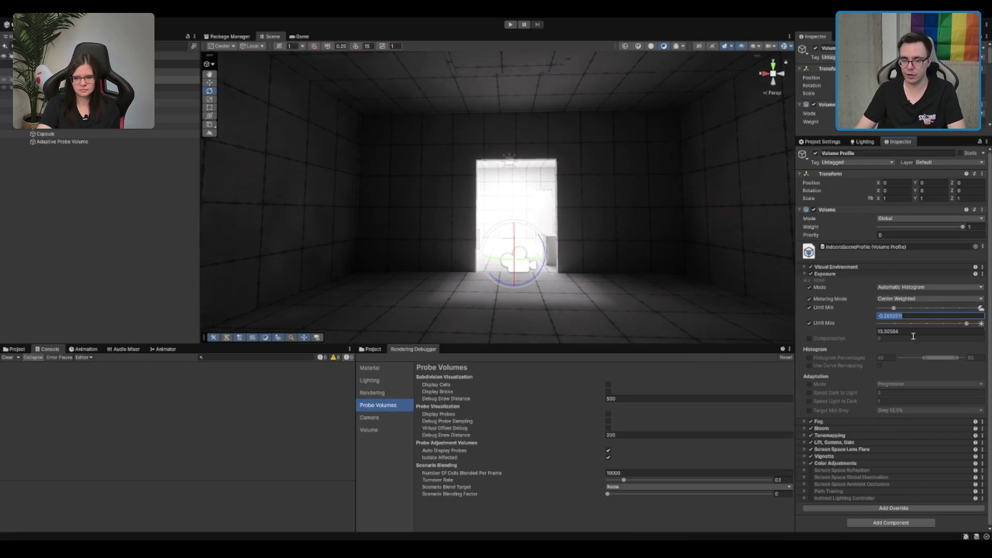
key("Tab")
type("3")
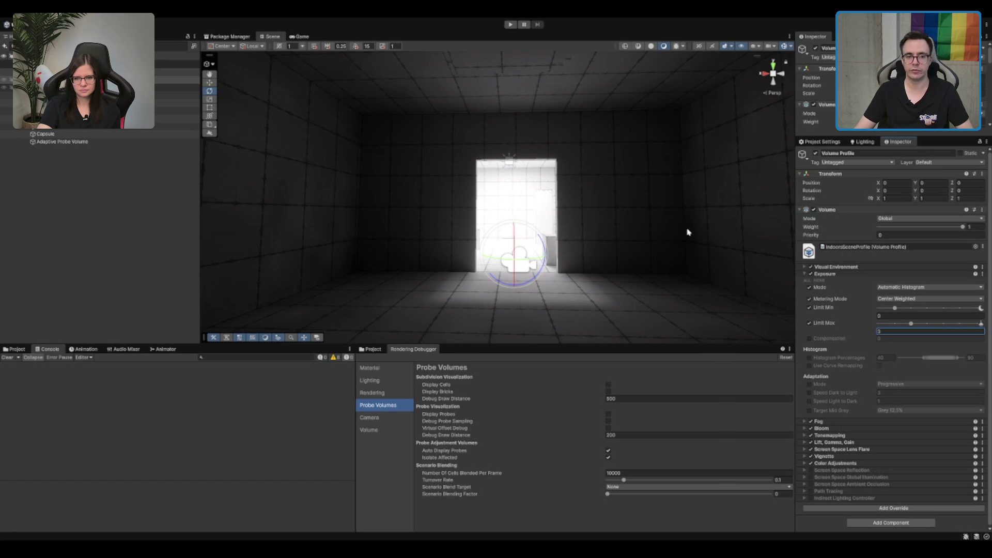
- Fly the scene camera into the room and raise Limit Max to 15
mouse_move(689, 232)
left_mouse_down()
mouse_move(470, 226)
mouse_move(478, 239)
mouse_move(621, 177)
mouse_move(611, 171)
mouse_move(716, 236)
mouse_move(679, 199)
mouse_move(697, 219)
mouse_move(680, 216)
mouse_move(666, 178)
mouse_move(635, 200)
mouse_move(649, 237)
mouse_move(633, 328)
left_mouse_up()
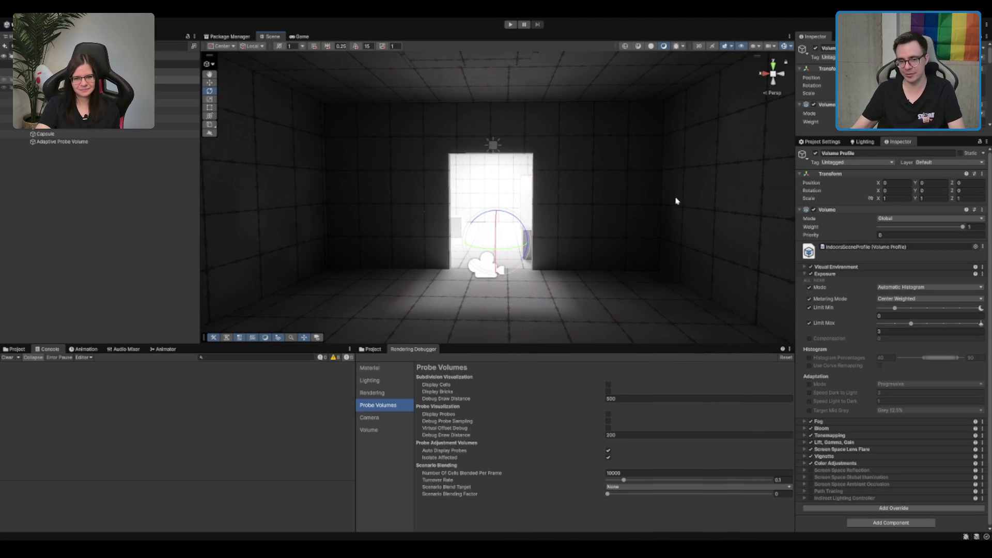
key("w")
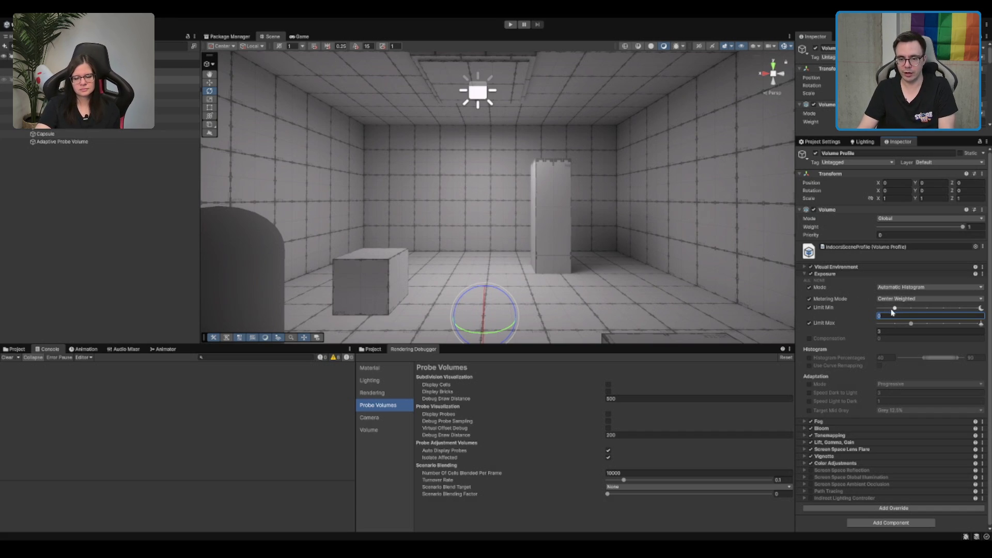
key("Return")
left_click_drag(912, 324, 975, 324)
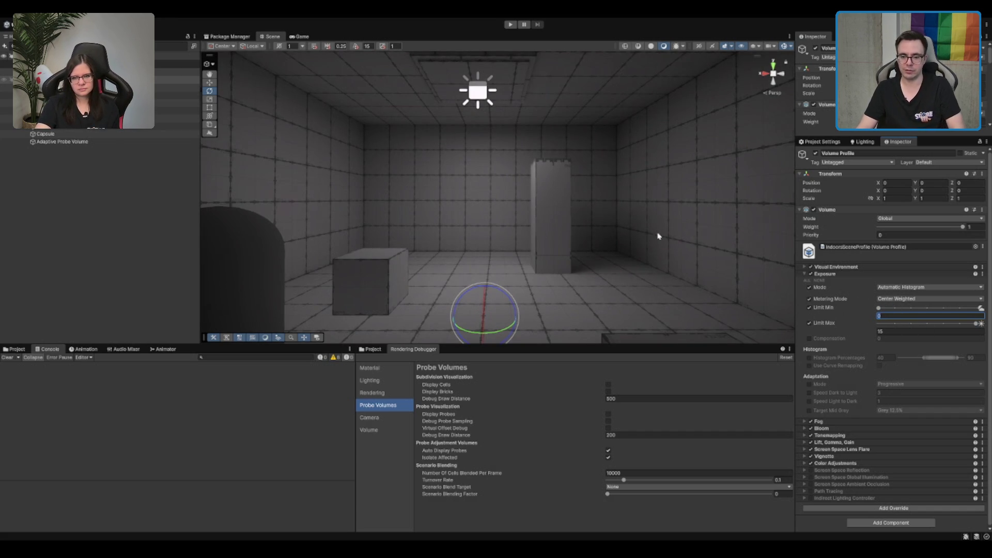
scroll(614, 235, "up", 4)
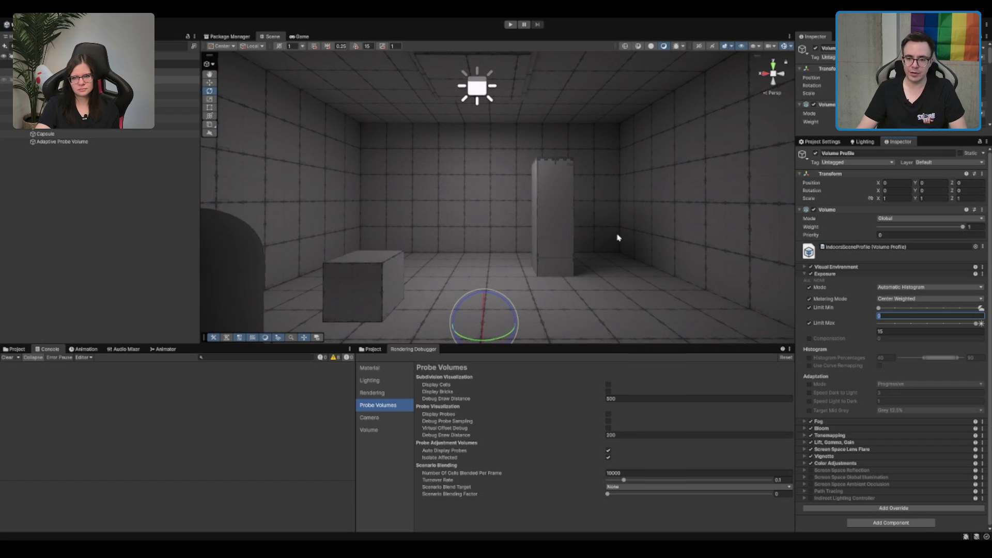
- Try brighter area light intensities, toggling the light off and on, ending near 2934 lumen
left_click(480, 95)
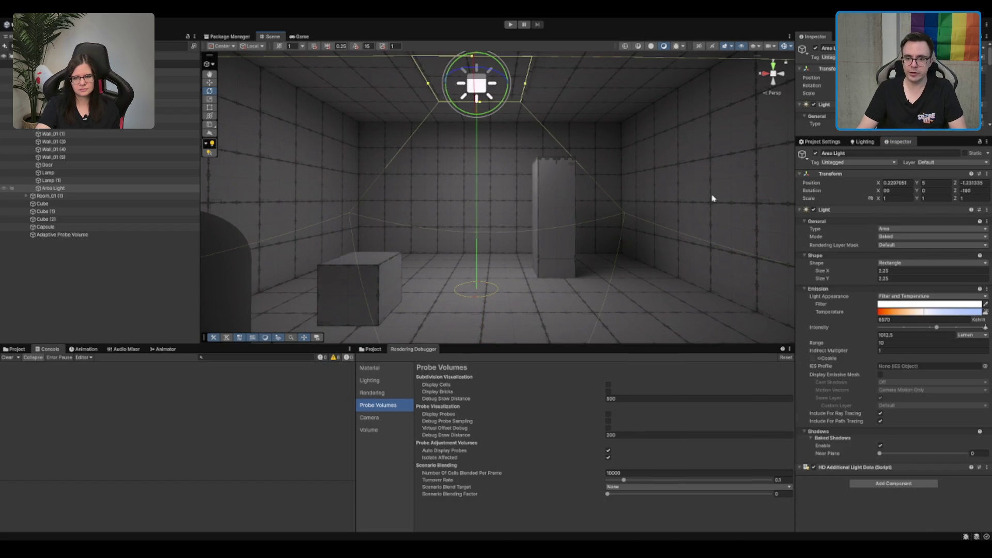
mouse_move(940, 328)
left_mouse_down()
mouse_move(980, 329)
mouse_move(732, 305)
left_mouse_up()
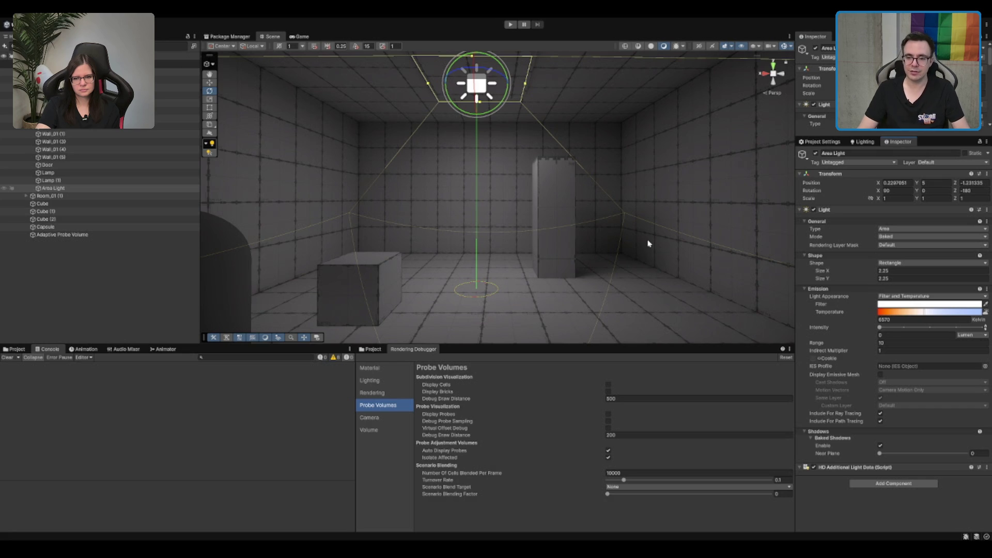
scroll(676, 249, "up", 1)
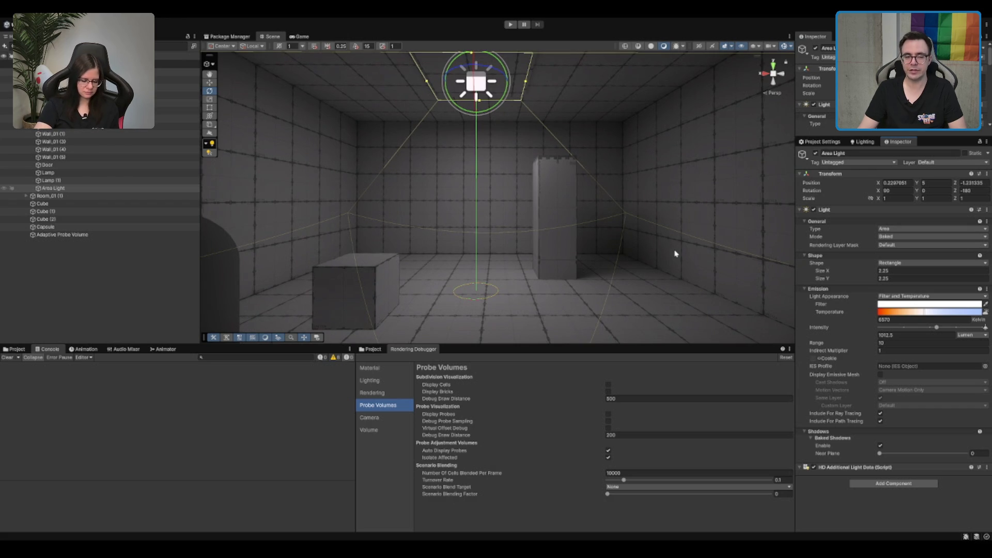
left_click(816, 153)
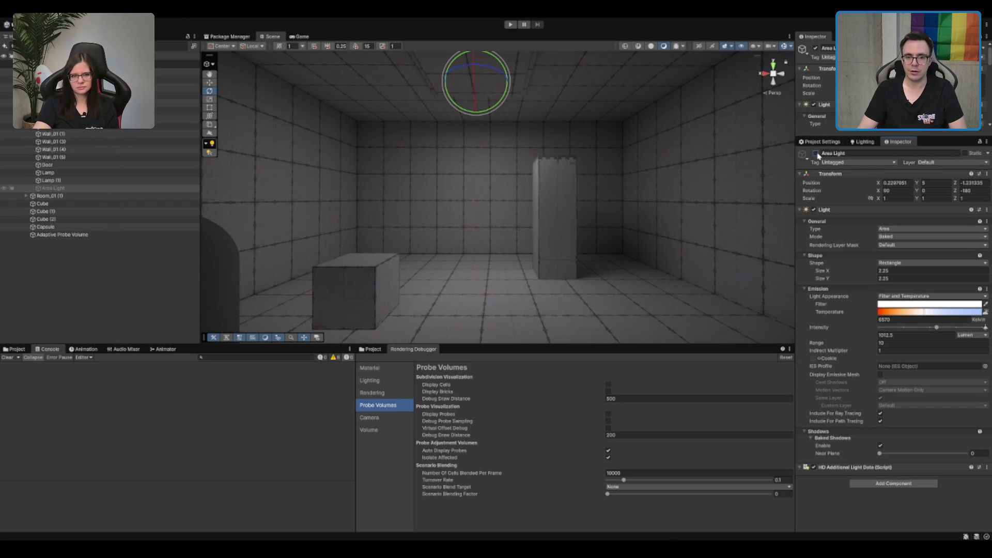
left_click(815, 153)
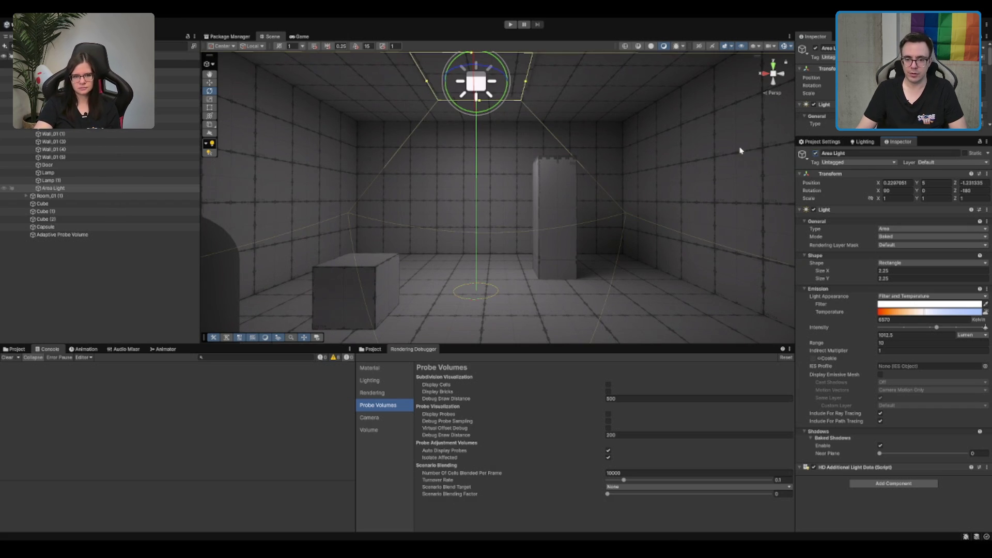
left_click(954, 330)
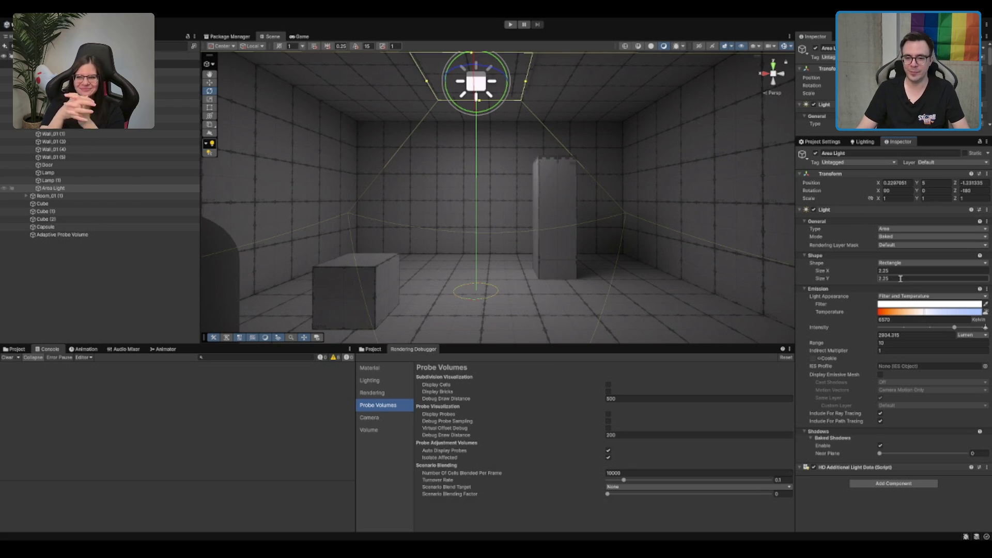
- Undo the changes back to exposure limits -5 and 3, with the doorway framed in view
key("ctrl+z")
key("ctrl+z")
key("ctrl+z")
key("ctrl+z")
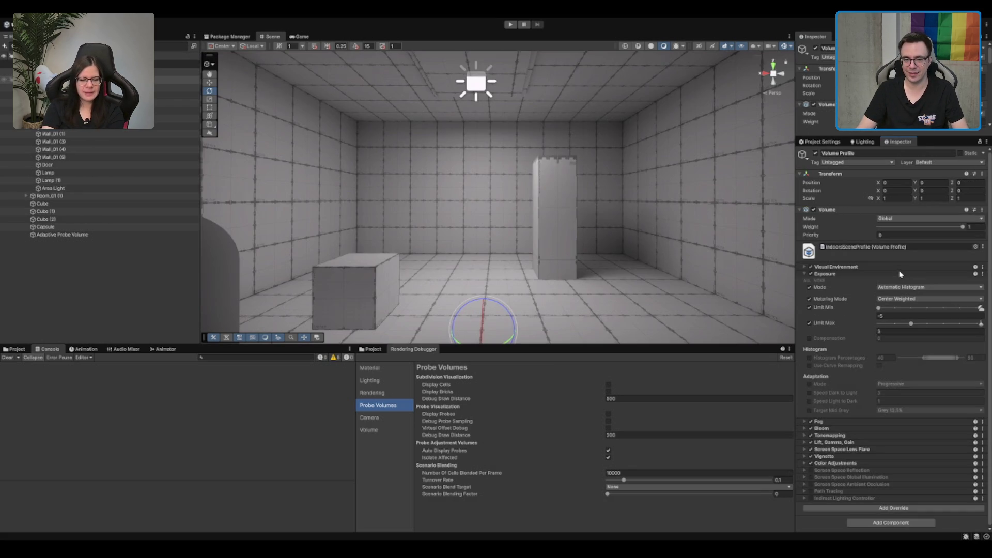
key("f")
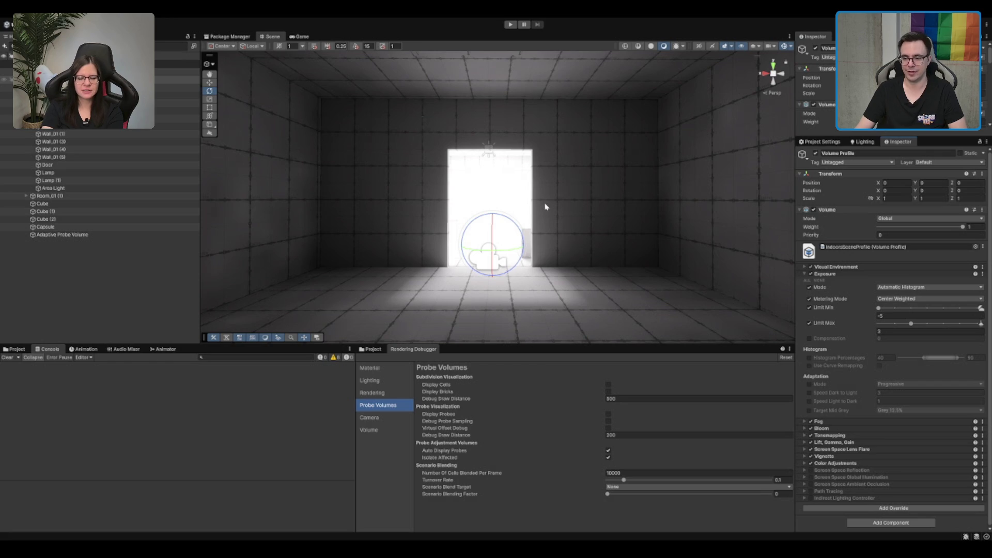
mouse_move(563, 208)
left_mouse_down()
mouse_move(575, 209)
mouse_move(591, 186)
left_mouse_up()
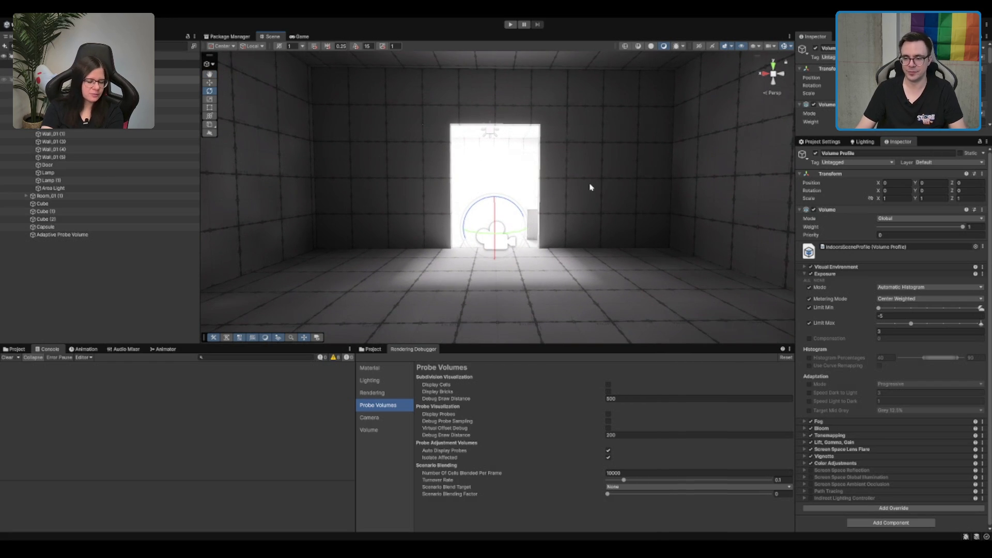
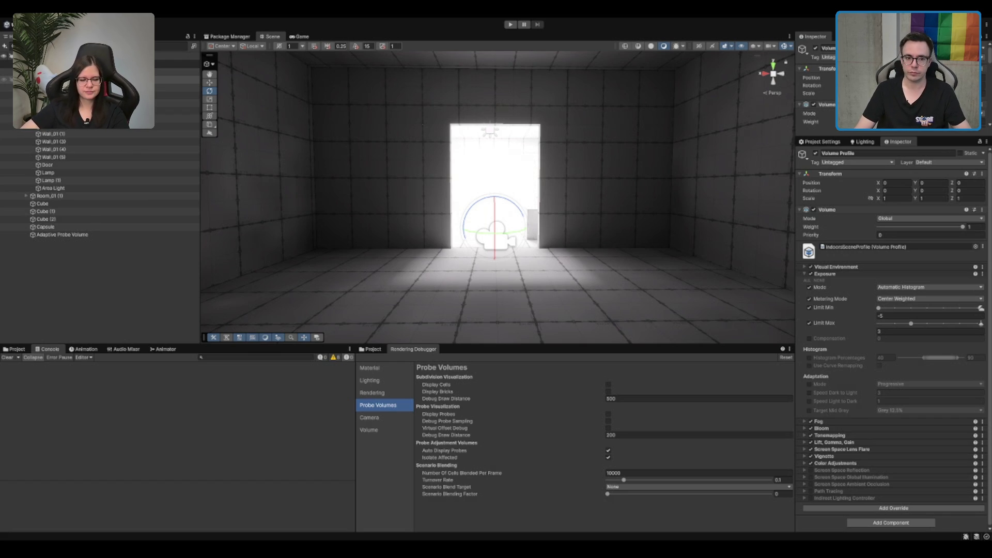
- Try the exposure Limit Min at 0 and -10, then set it back to 0
scroll(563, 158, "up", 3)
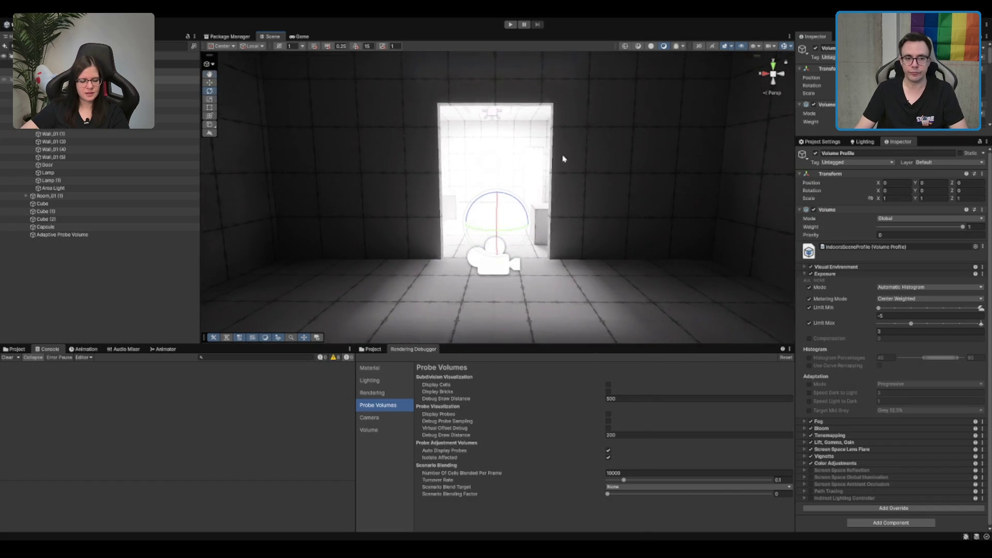
scroll(564, 159, "up", 3)
scroll(609, 173, "down", 4)
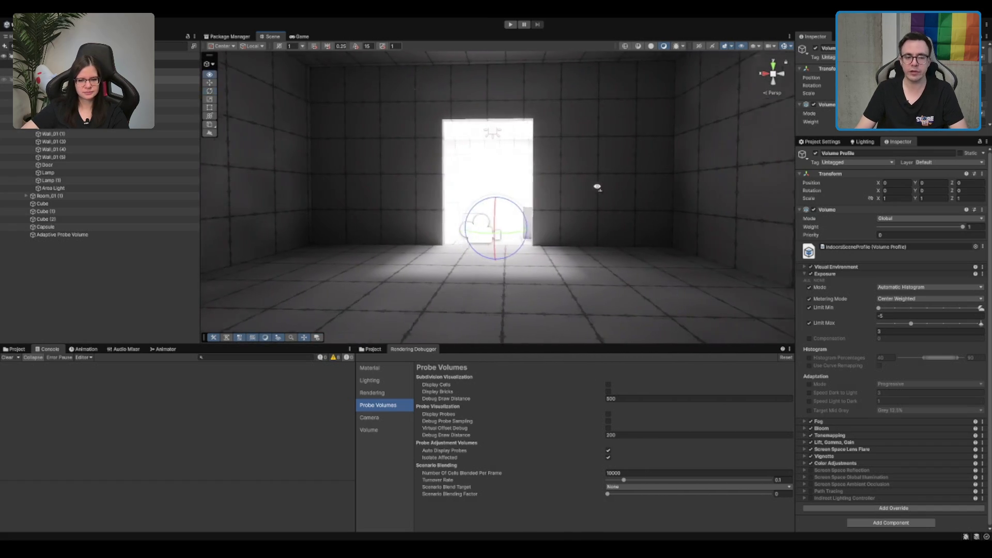
scroll(613, 222, "up", 3)
scroll(616, 218, "down", 2)
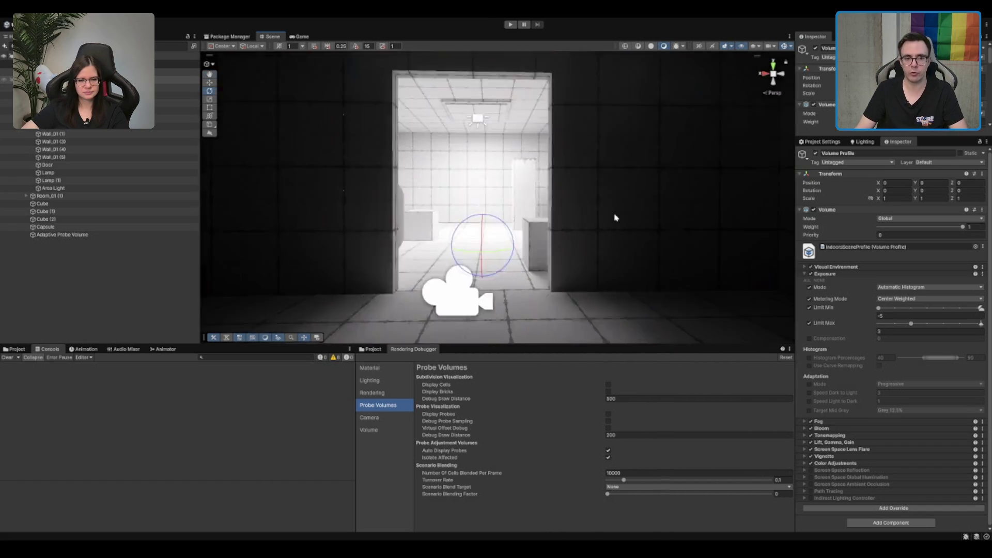
scroll(614, 217, "down", 2)
scroll(615, 217, "up", 3)
scroll(615, 217, "down", 3)
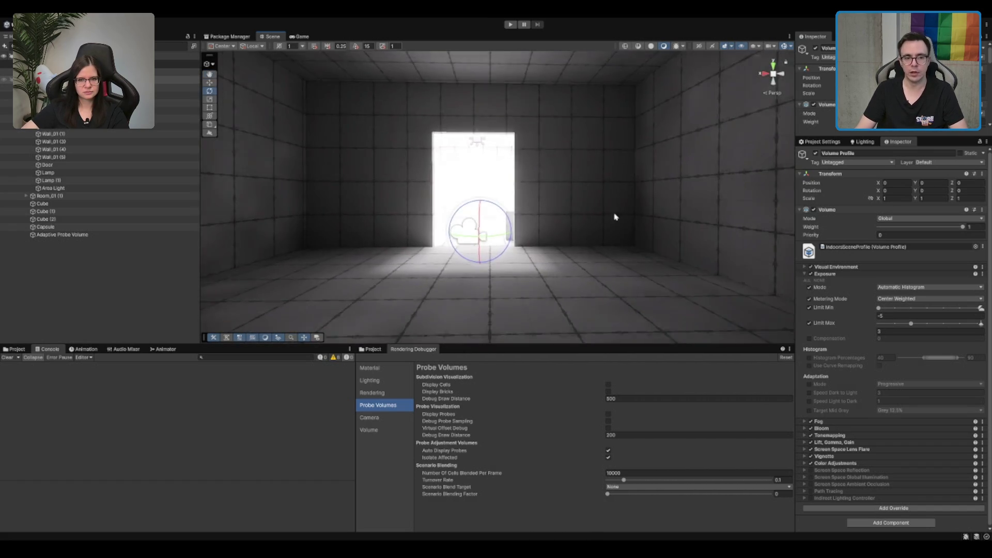
mouse_move(614, 217)
left_mouse_down()
mouse_move(594, 195)
mouse_move(587, 215)
left_mouse_up()
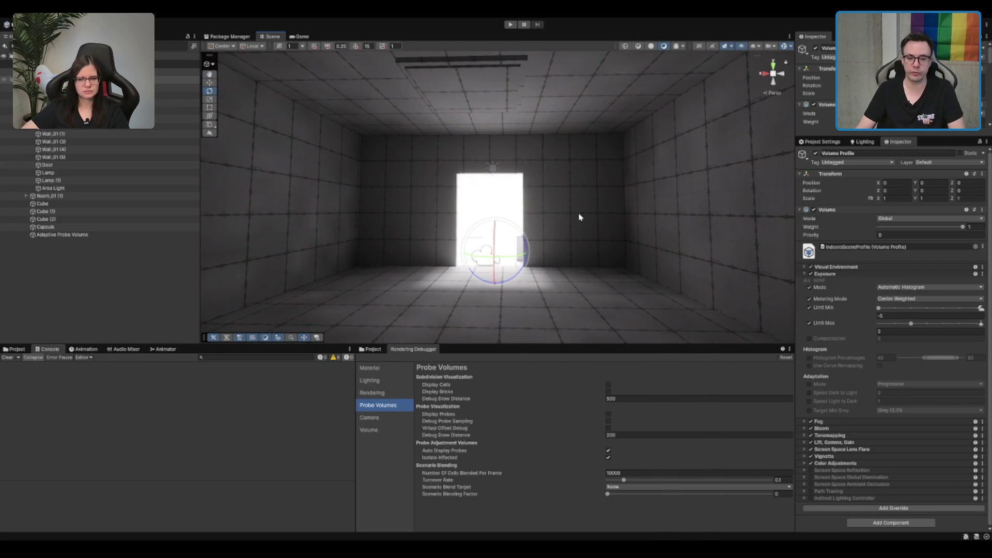
left_click(896, 316)
type("0")
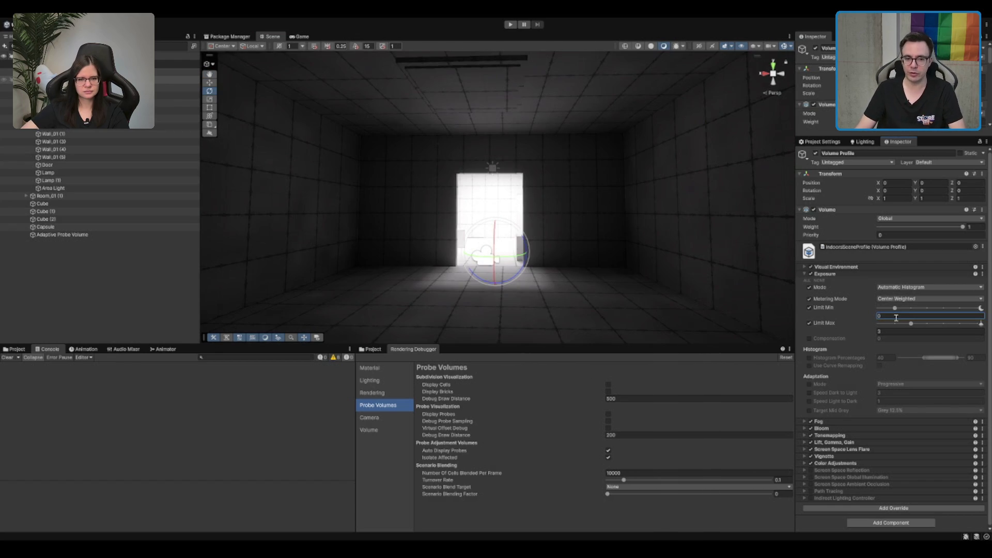
key("BackSpace")
type("-1")
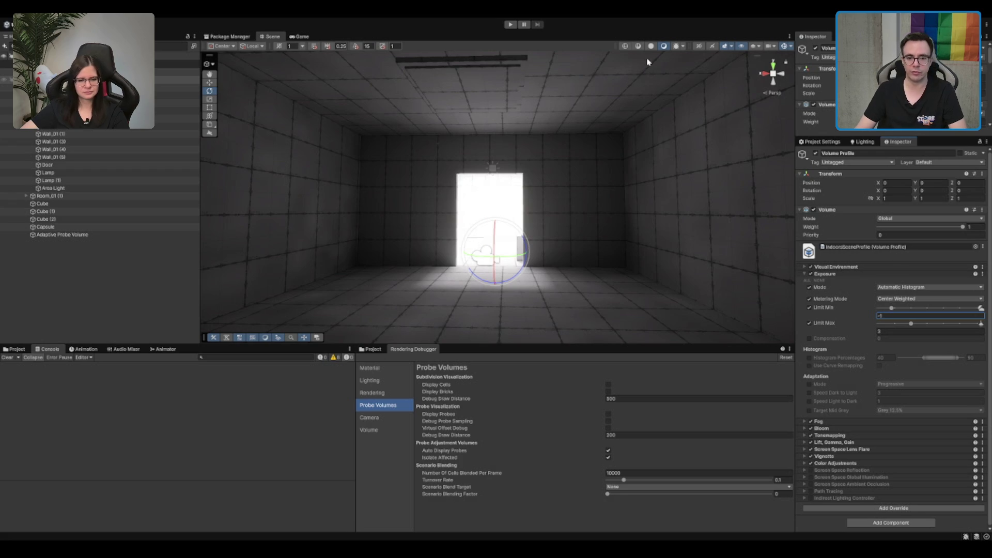
type("0")
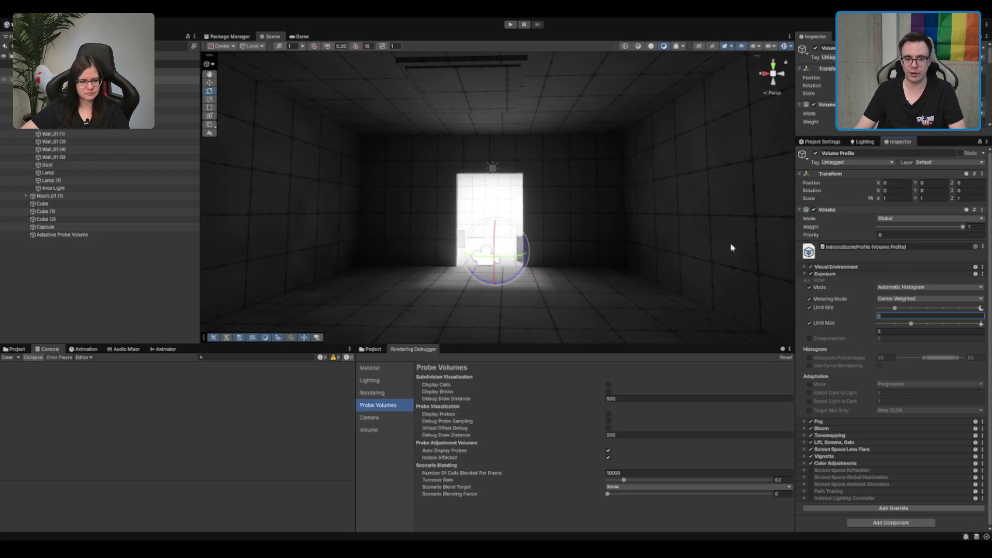
mouse_move(737, 246)
left_mouse_down()
mouse_move(693, 224)
mouse_move(490, 225)
mouse_move(618, 243)
mouse_move(646, 209)
mouse_move(485, 221)
mouse_move(648, 214)
mouse_move(557, 196)
left_mouse_up()
- Orbit around the darkened room until the lit room with the capsule is in view
left_click_drag(659, 220, 846, 282)
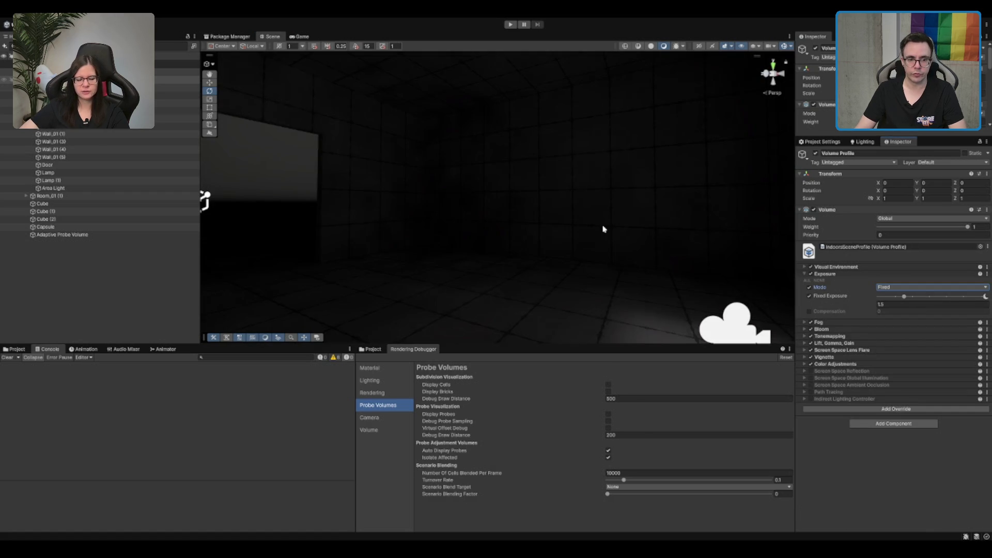
mouse_move(602, 229)
left_mouse_down()
mouse_move(522, 256)
mouse_move(633, 243)
mouse_move(591, 256)
mouse_move(625, 261)
left_mouse_up()
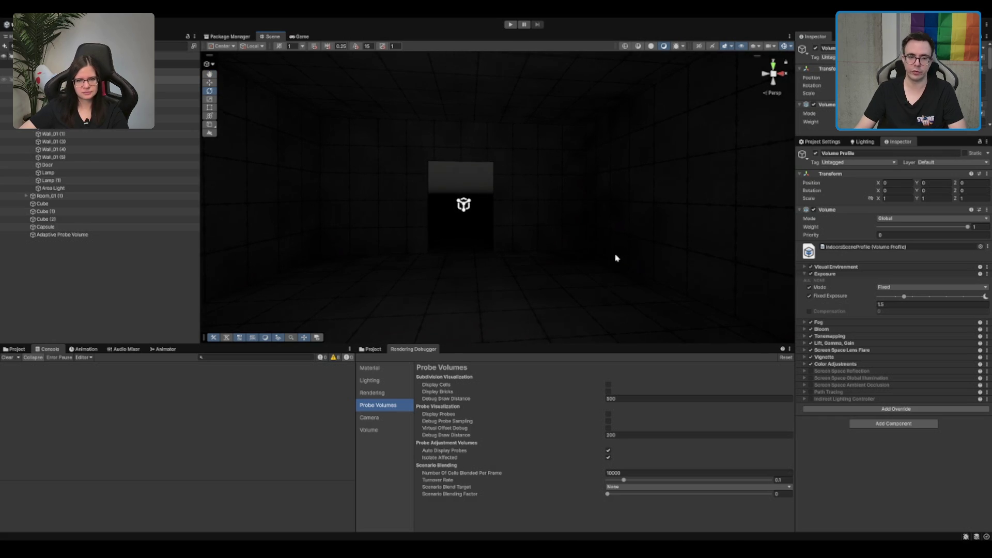
mouse_move(498, 217)
left_mouse_down()
mouse_move(496, 228)
mouse_move(552, 249)
mouse_move(778, 258)
mouse_move(612, 189)
mouse_move(670, 169)
left_mouse_up()
- Select the Area Light and raise its intensity from 1012.5 to about 2880 lumen
left_click(604, 122)
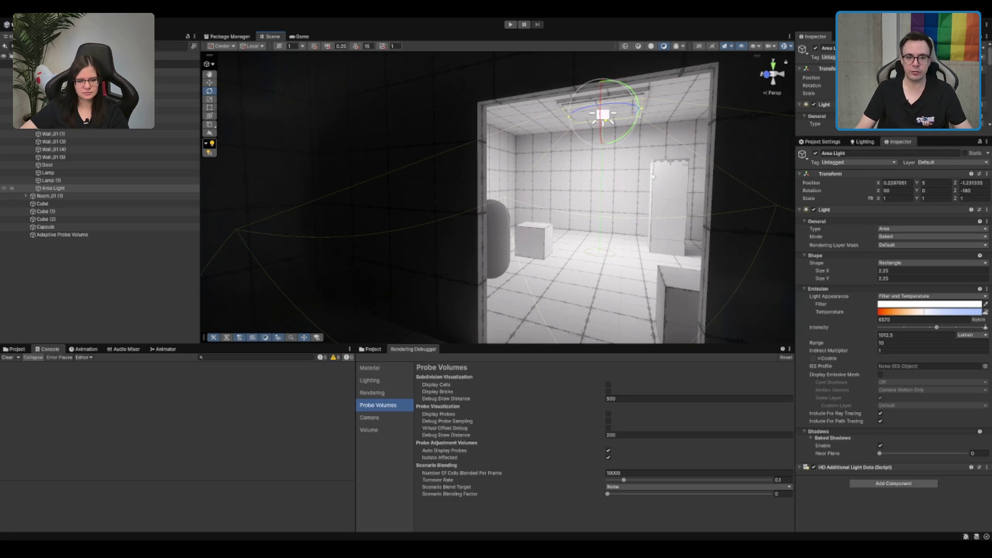
left_click_drag(657, 211, 614, 231)
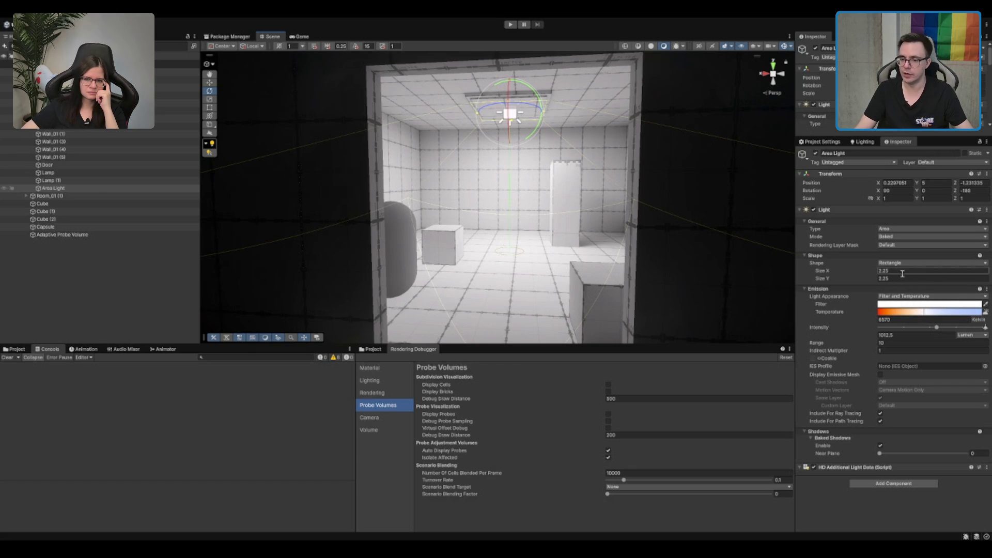
mouse_move(938, 328)
left_mouse_down()
mouse_move(986, 330)
mouse_move(891, 324)
mouse_move(954, 327)
left_mouse_up()
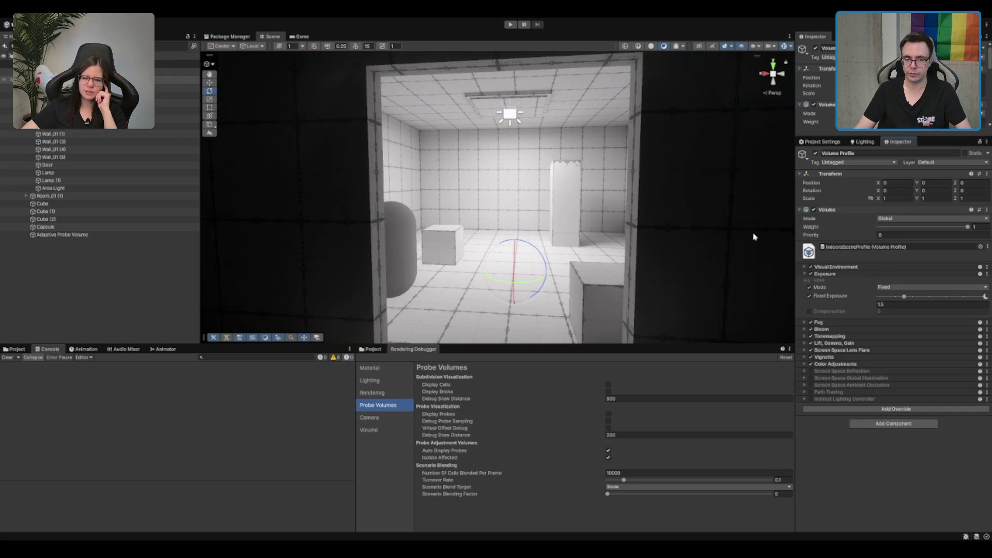
scroll(674, 219, "up", 3)
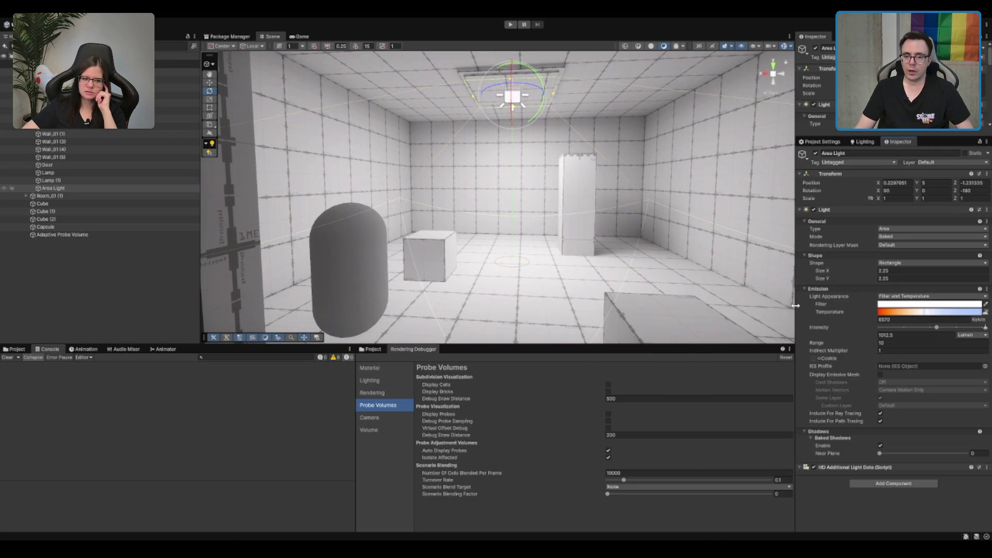
left_click(929, 296)
left_click(909, 288)
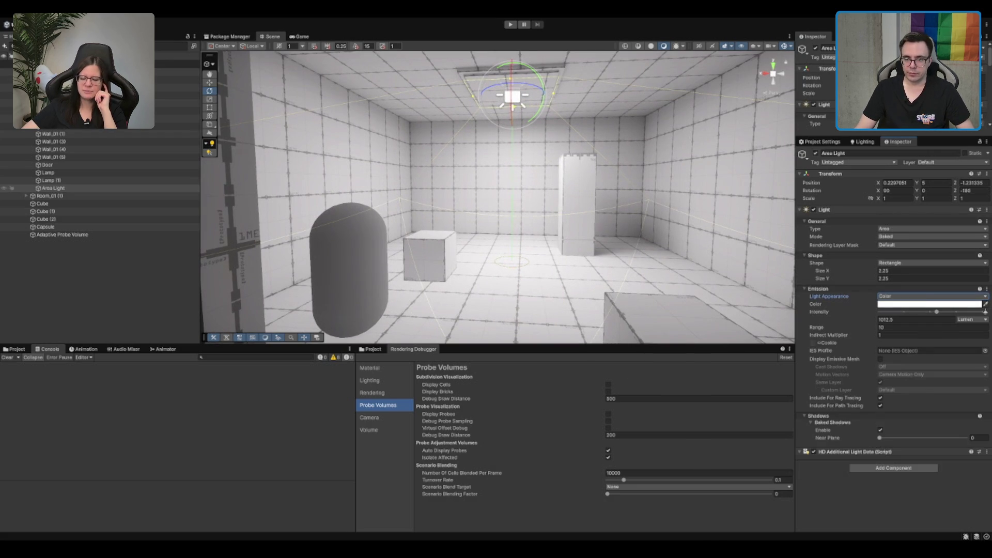
key("ctrl+z")
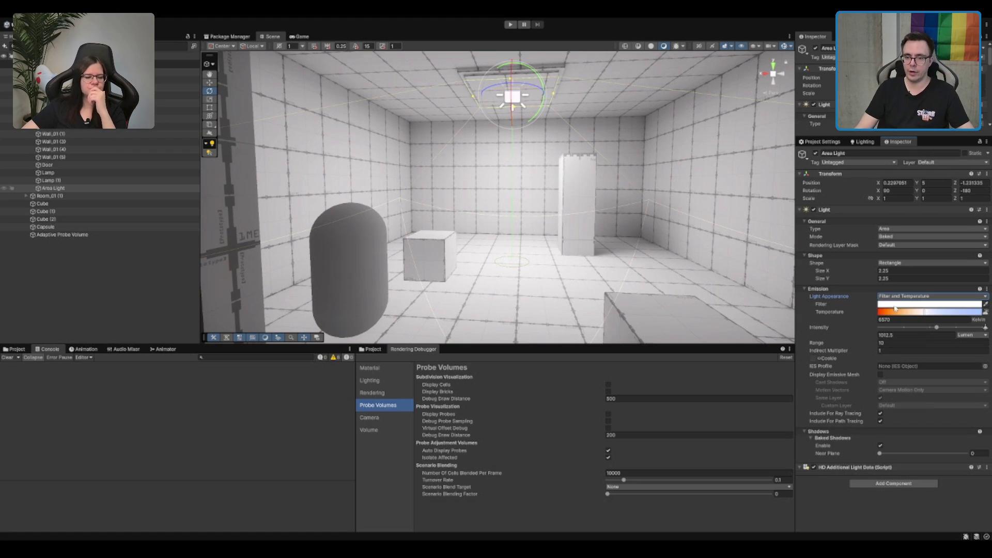
left_click(915, 231)
left_click(905, 252)
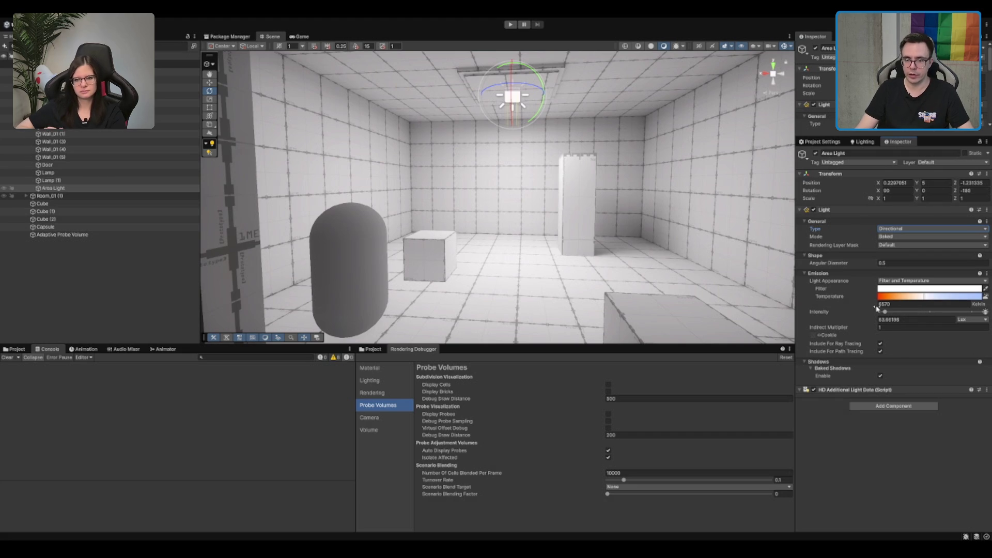
mouse_move(888, 312)
left_mouse_down()
mouse_move(983, 316)
mouse_move(879, 310)
mouse_move(977, 314)
left_mouse_up()
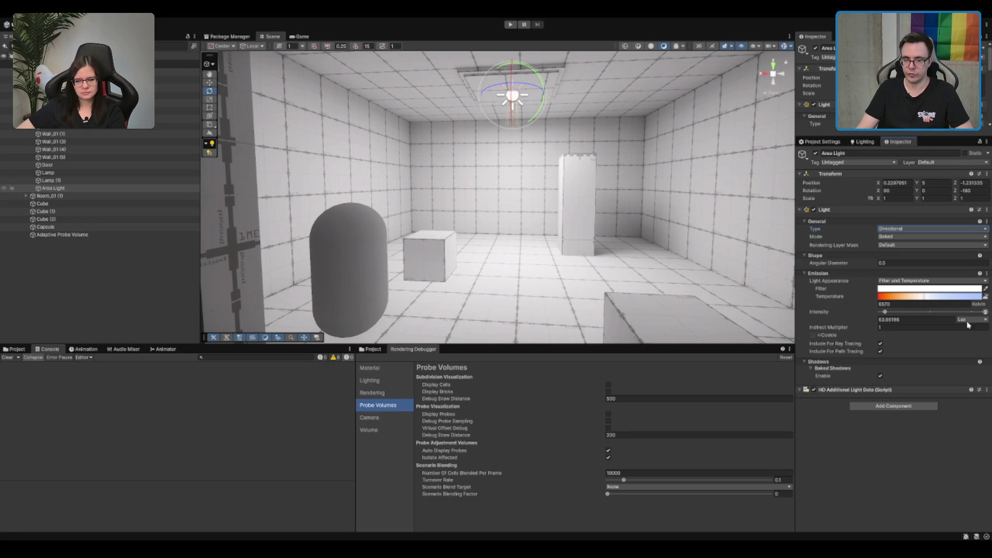
key("ctrl+z")
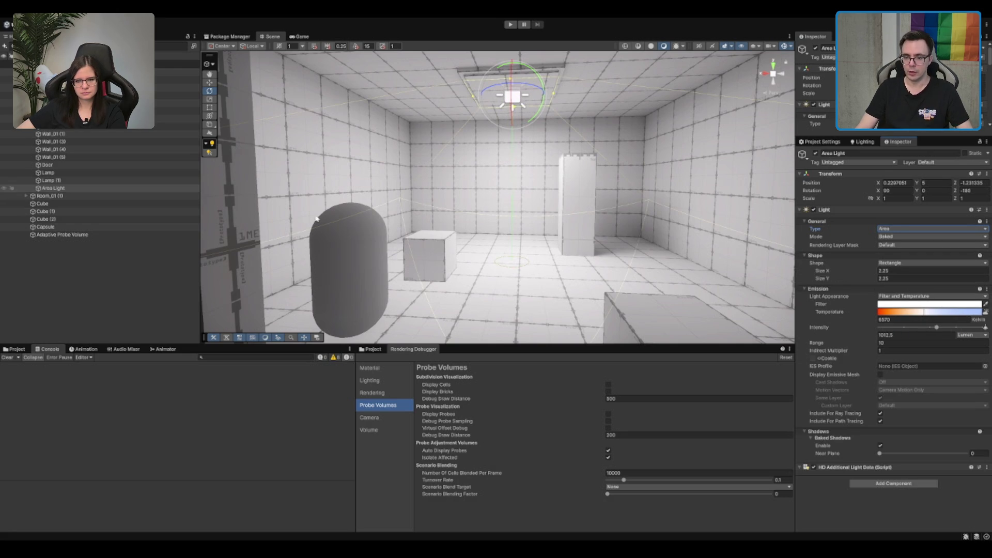
key("ctrl+y")
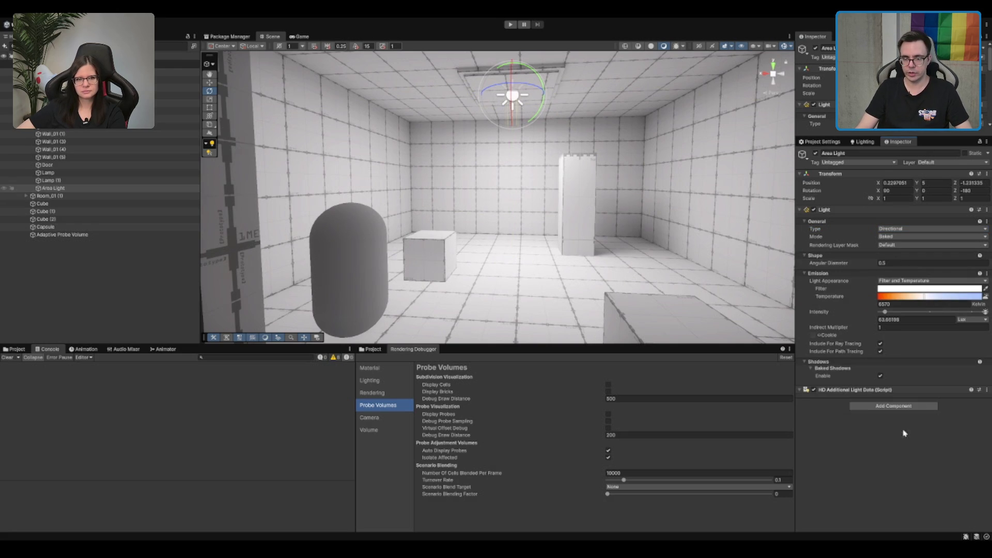
key("ctrl+z")
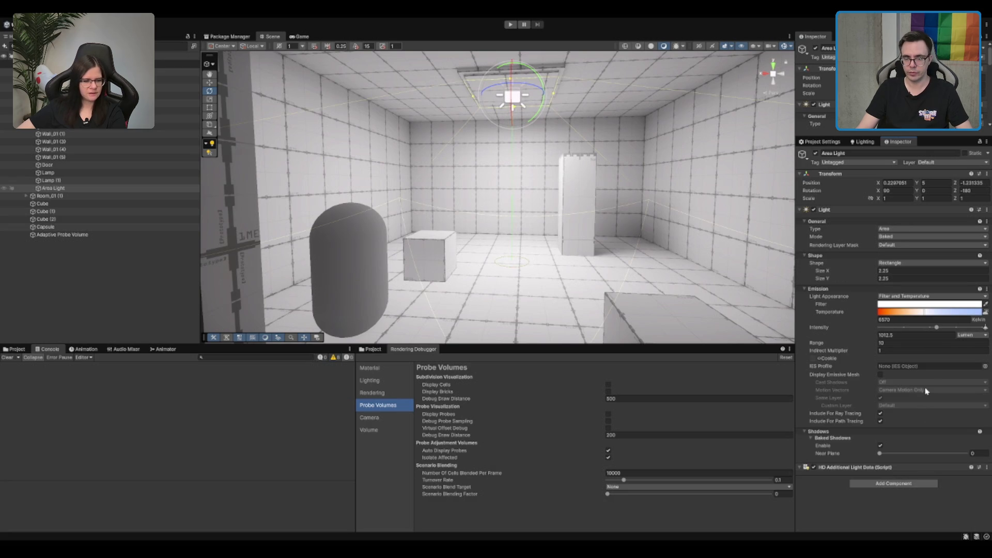
key("ctrl+z")
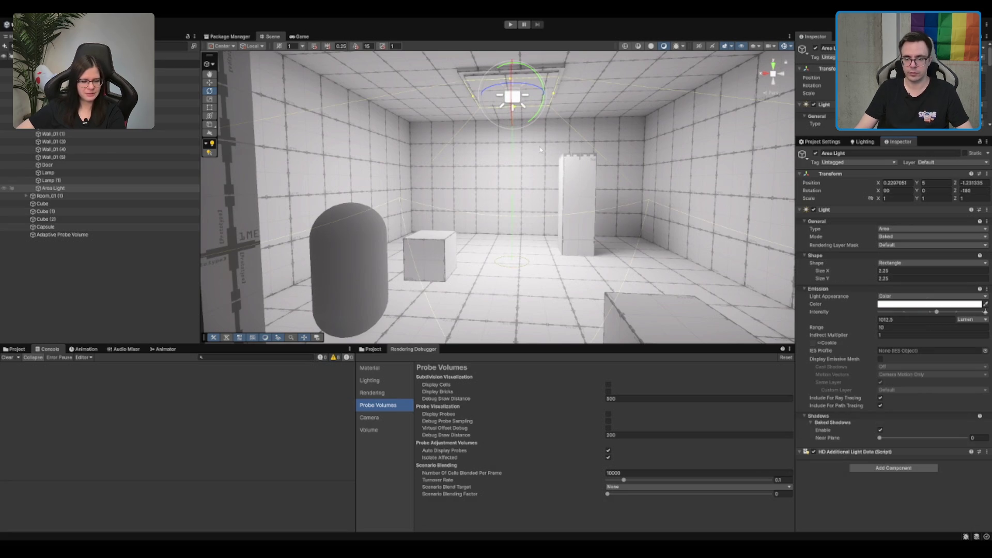
scroll(576, 191, "down", 5)
key("ctrl+y")
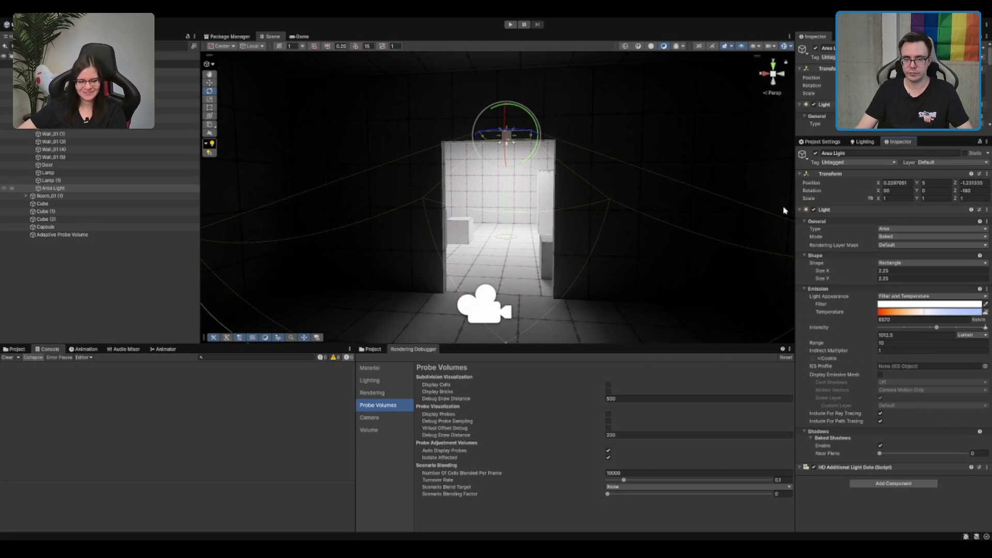
scroll(606, 231, "down", 3)
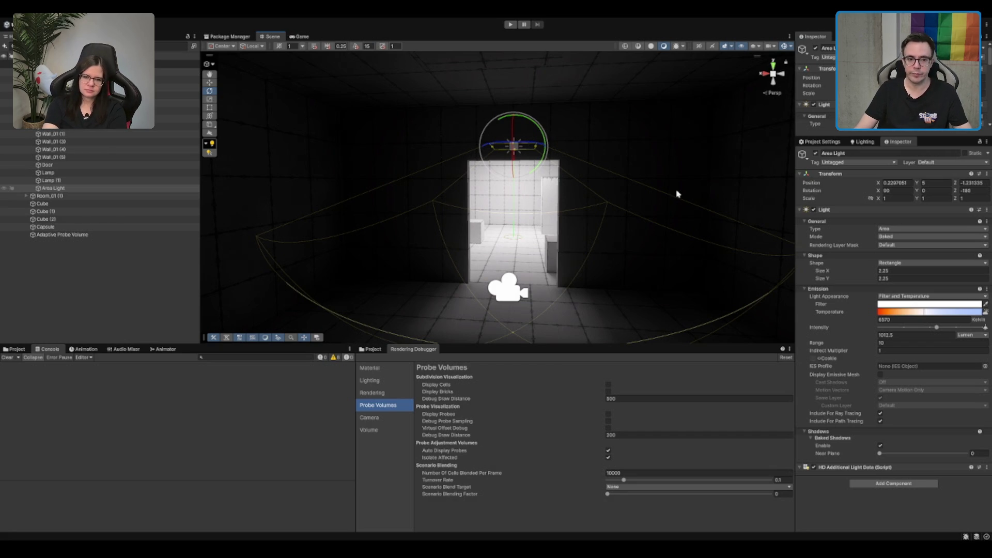
mouse_move(678, 194)
left_mouse_down()
mouse_move(593, 214)
mouse_move(652, 198)
mouse_move(662, 212)
left_mouse_up()
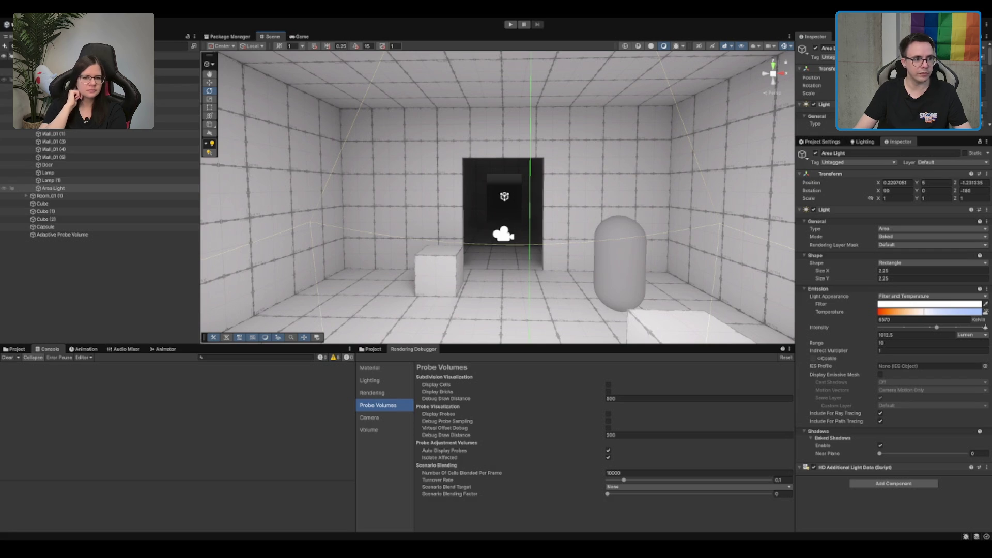
- Switch the Volume Profile's exposure Mode from Fixed to Automatic Histogram
left_click(163, 79)
left_click(903, 287)
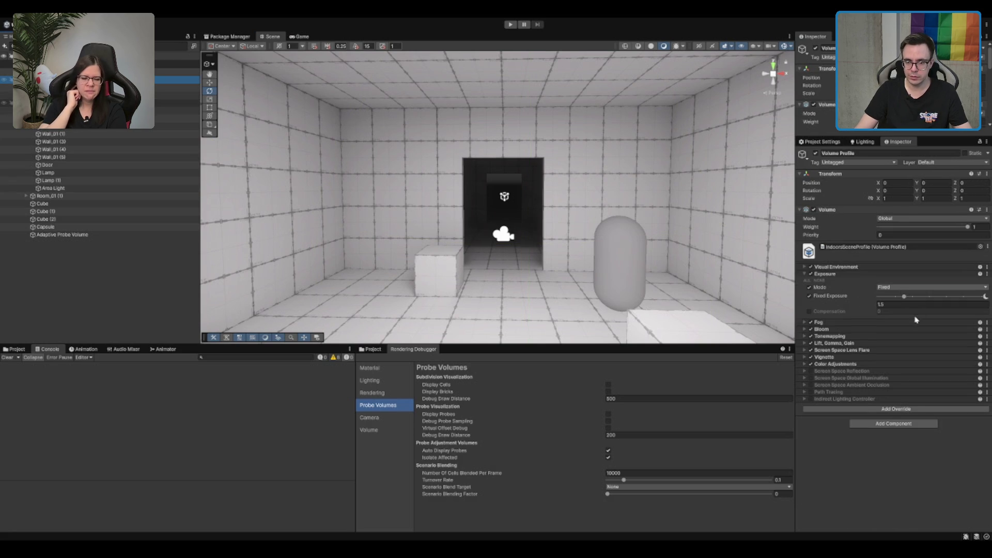
left_click(903, 305)
- Orbit and zoom around the tiled room to inspect the ceiling lamp and dark doorway
left_click_drag(583, 280, 584, 151)
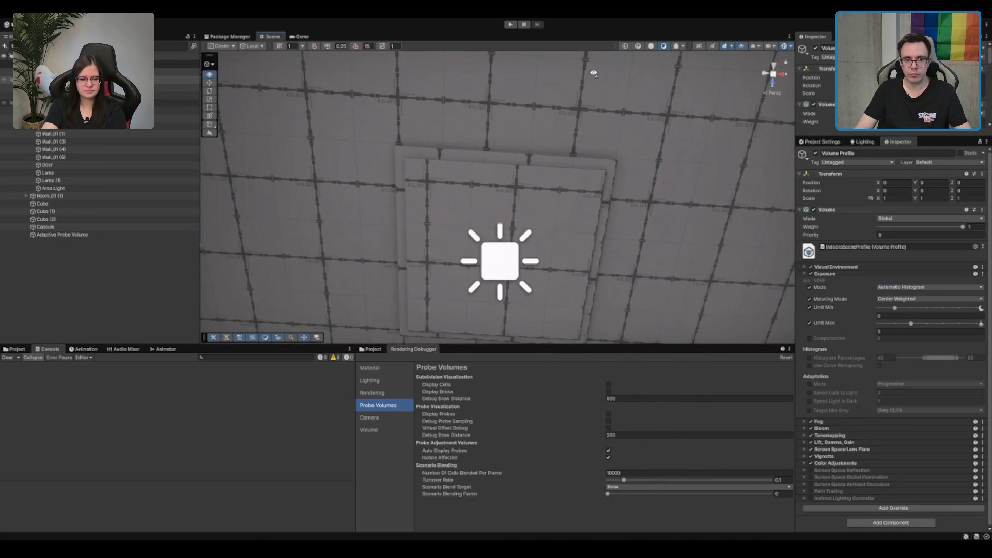
mouse_move(514, 209)
left_mouse_down()
mouse_move(513, 193)
mouse_move(421, 173)
mouse_move(478, 189)
mouse_move(469, 203)
mouse_move(764, 213)
mouse_move(610, 227)
mouse_move(622, 226)
left_mouse_up()
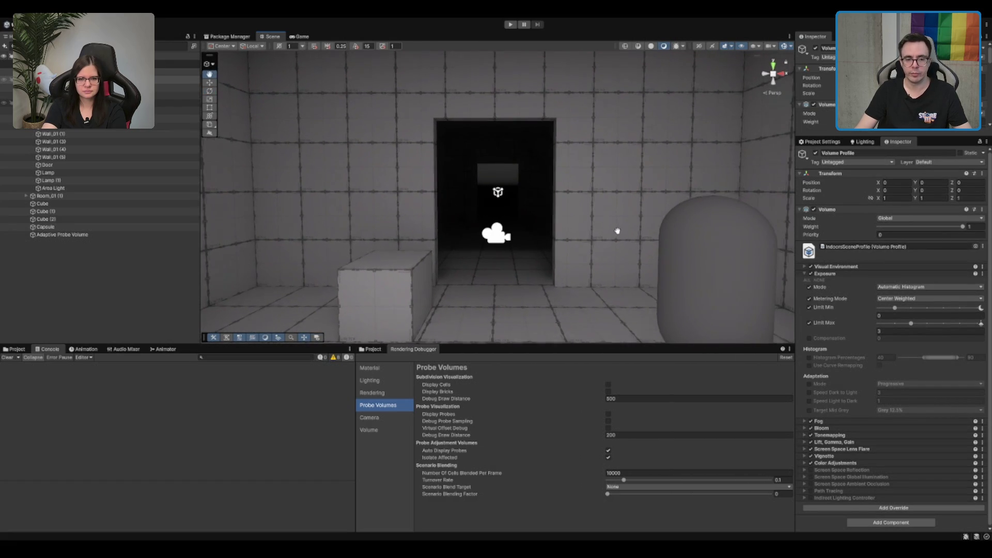
scroll(622, 236, "down", 2)
scroll(622, 241, "up", 4)
scroll(617, 244, "up", 3)
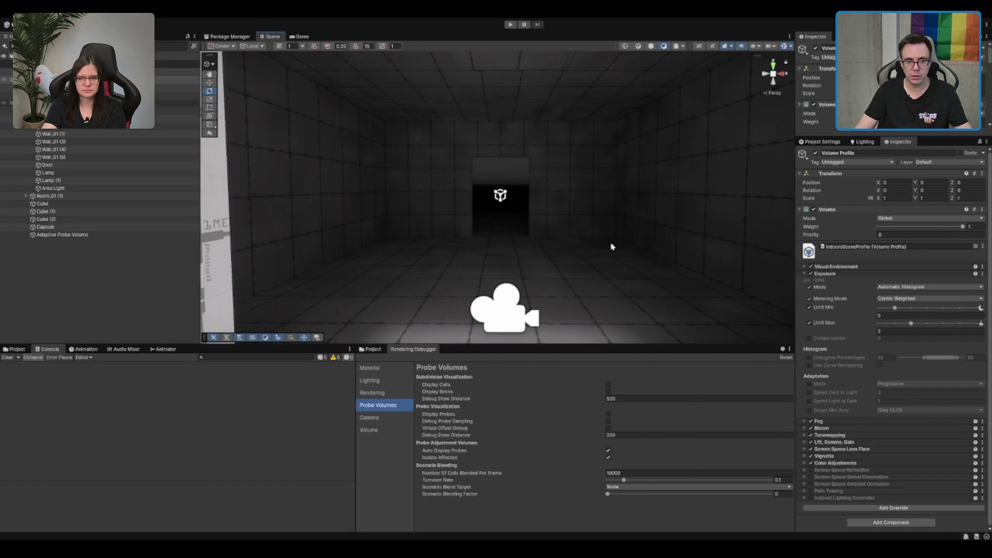
scroll(611, 246, "down", 5)
scroll(612, 247, "up", 5)
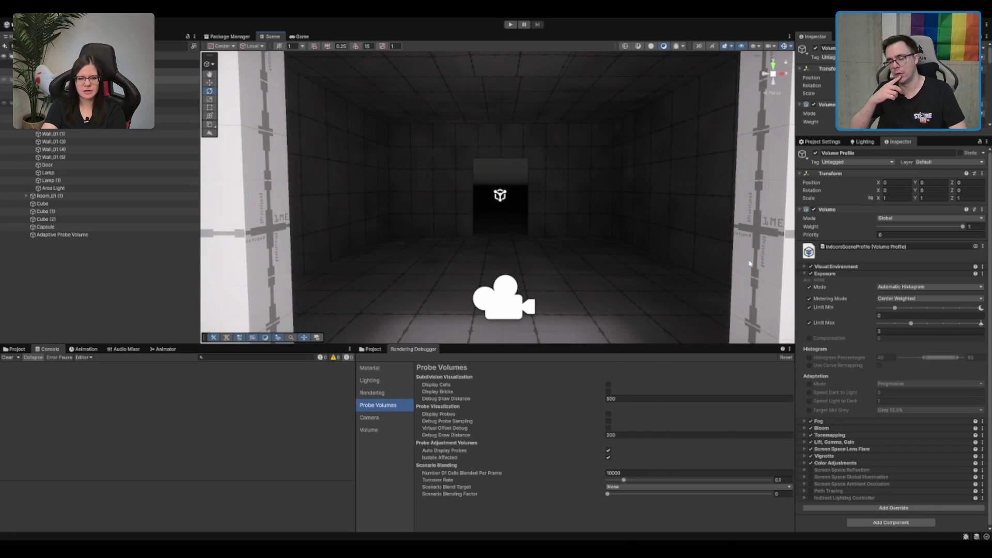
left_click_drag(749, 264, 749, 261)
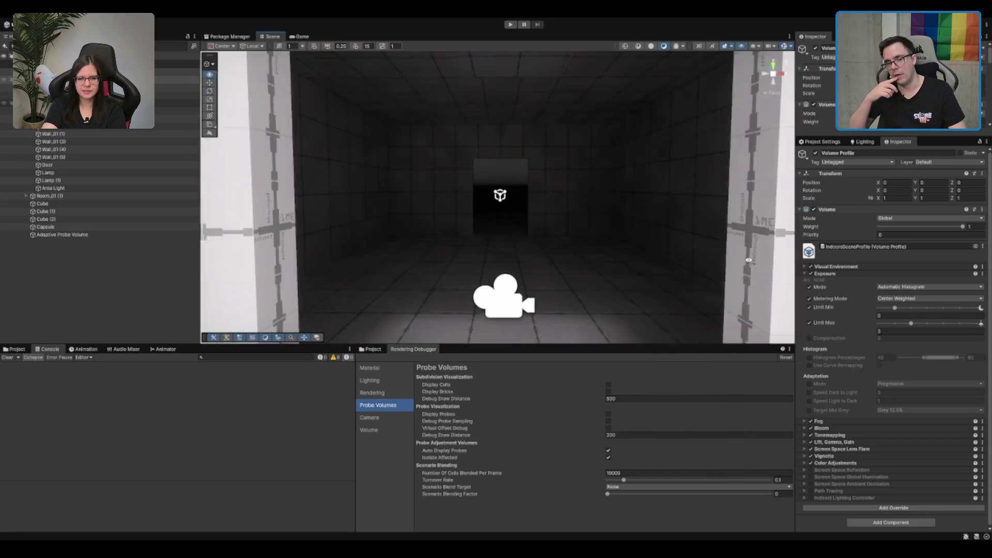
scroll(750, 264, "down", 5)
scroll(749, 264, "up", 5)
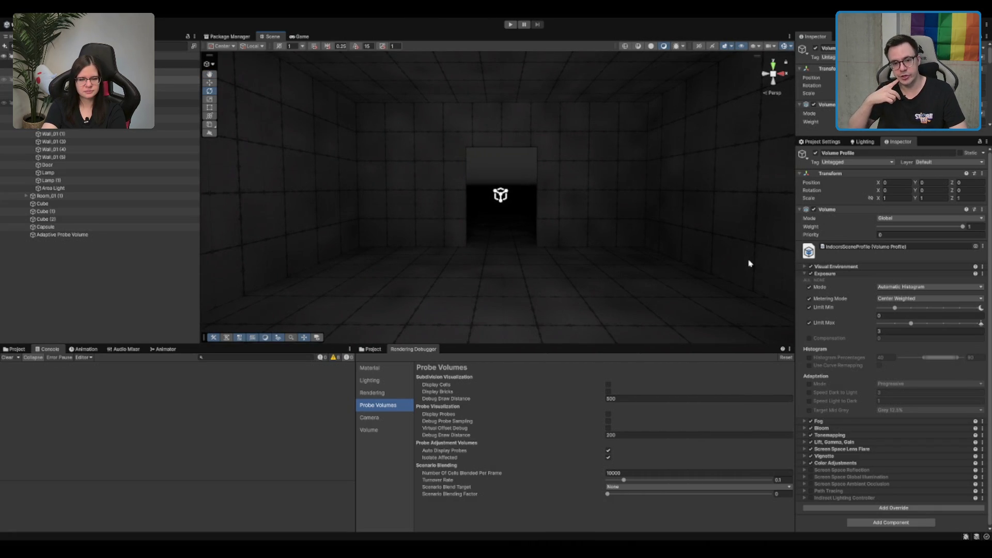
scroll(750, 263, "down", 5)
scroll(748, 261, "up", 5)
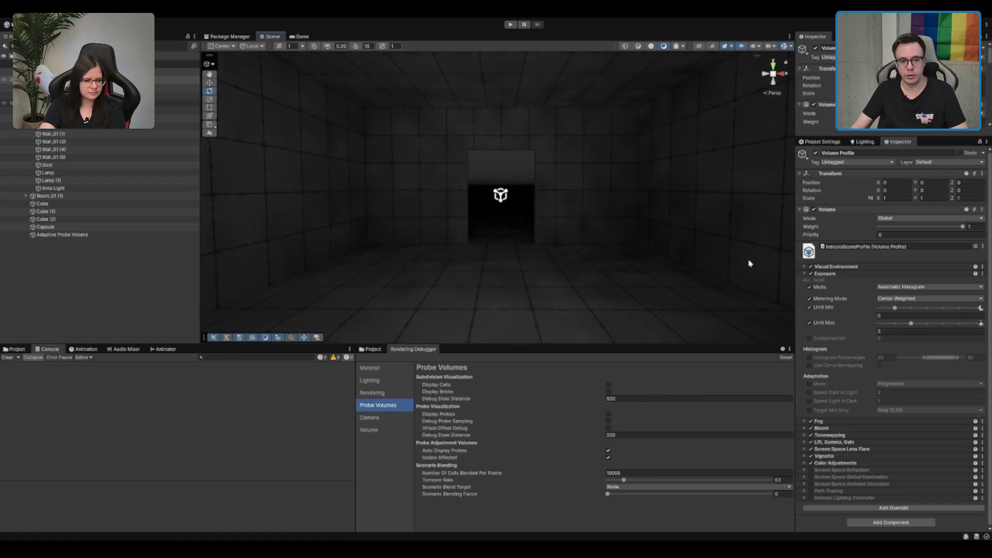
left_click_drag(715, 206, 716, 204)
scroll(715, 205, "down", 5)
scroll(715, 206, "up", 5)
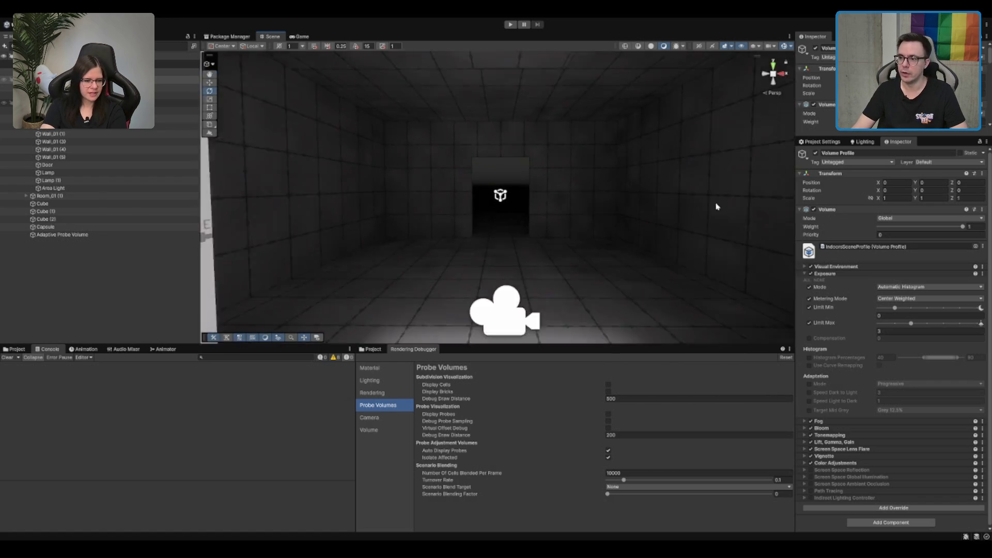
scroll(715, 206, "down", 5)
scroll(714, 207, "up", 5)
scroll(631, 195, "down", 5)
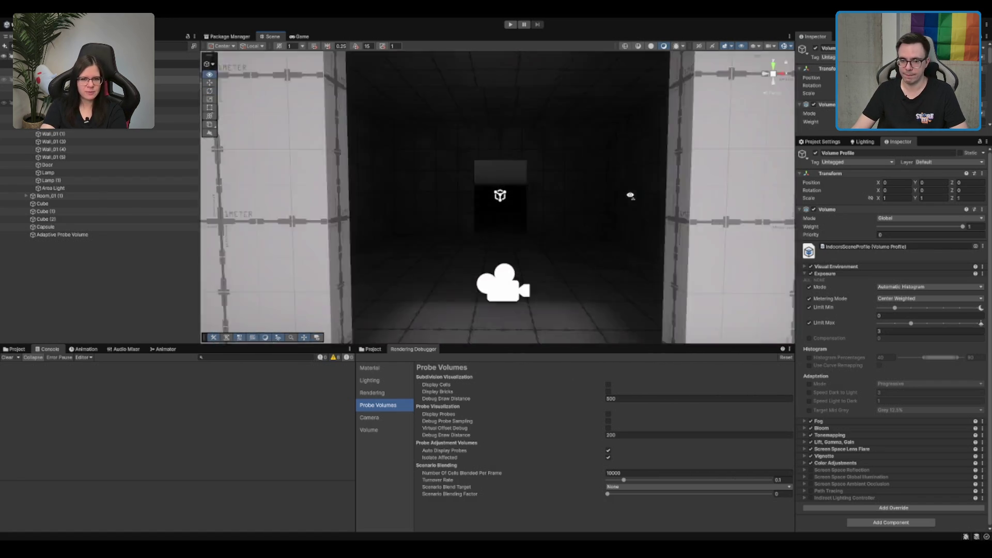
scroll(630, 195, "up", 5)
scroll(630, 195, "down", 6)
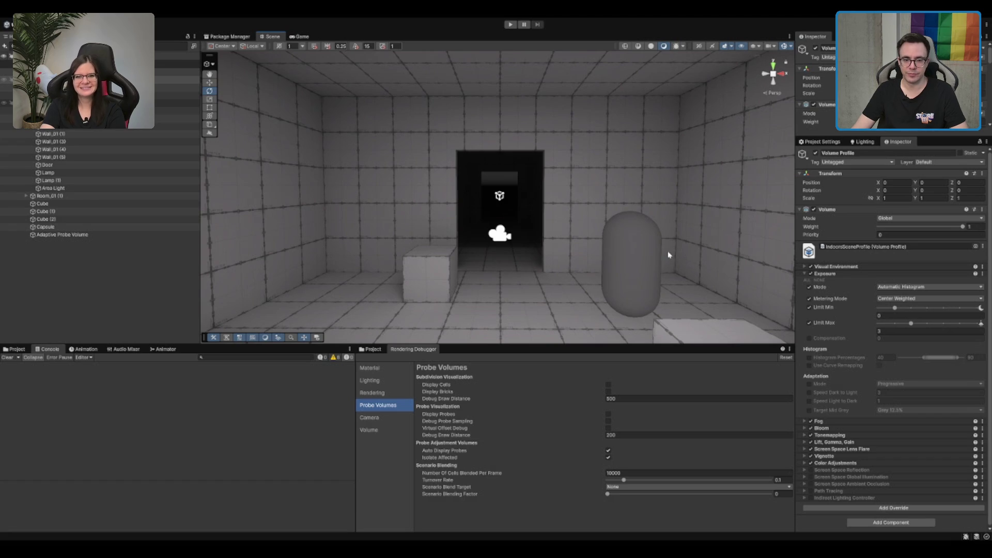
mouse_move(668, 255)
left_mouse_down()
mouse_move(693, 111)
mouse_move(659, 184)
mouse_move(627, 194)
mouse_move(645, 231)
mouse_move(620, 220)
mouse_move(620, 232)
left_mouse_up()
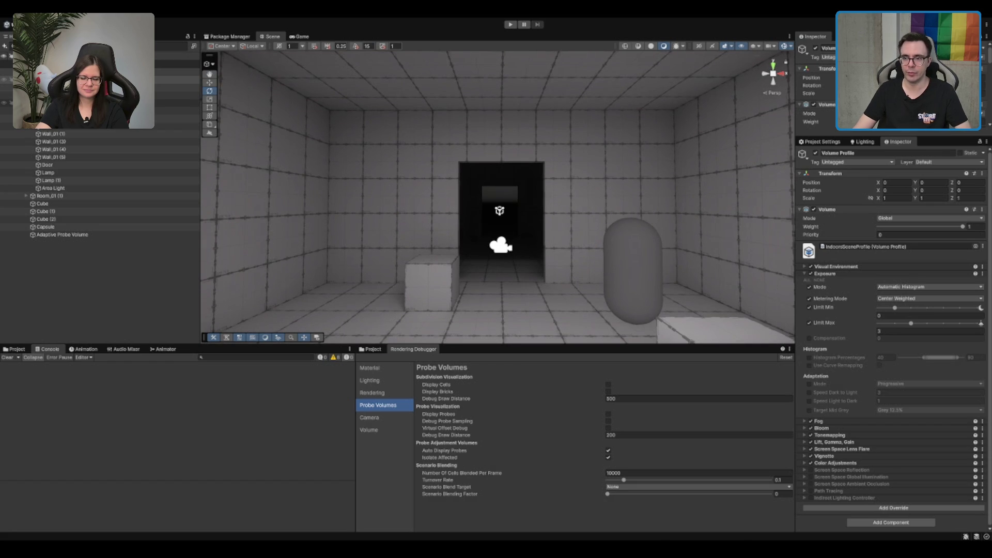
scroll(650, 191, "down", 10)
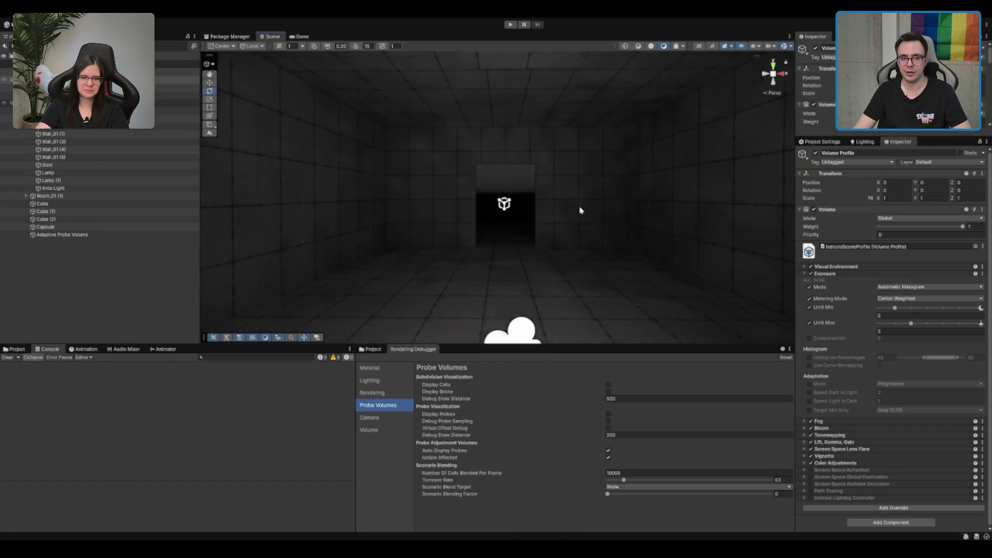
scroll(709, 204, "up", 10)
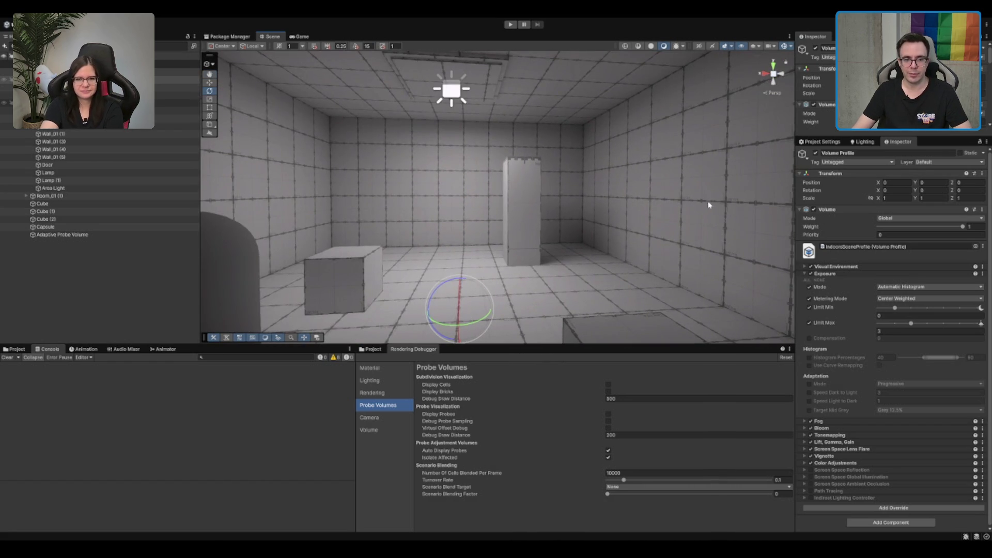
scroll(679, 204, "up", 3)
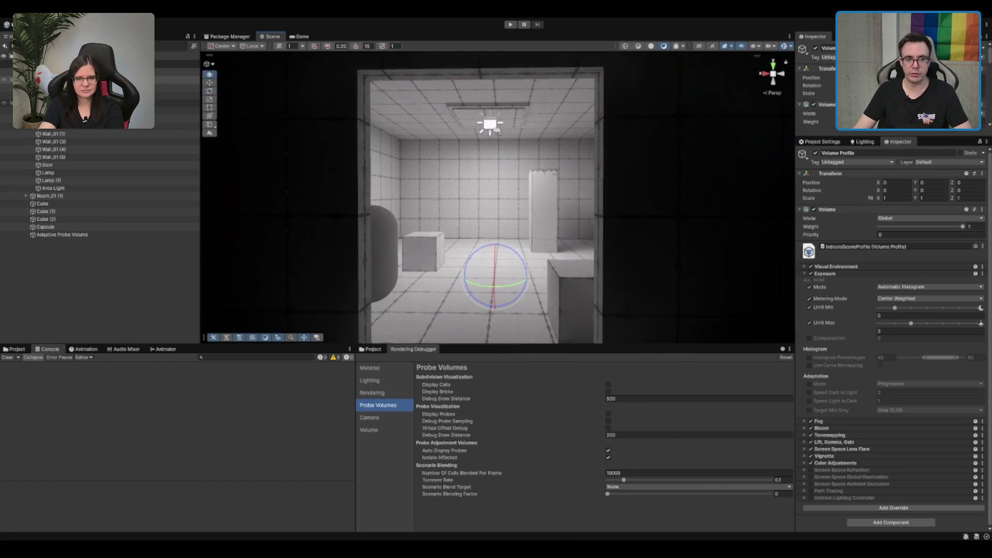
- Select the Area Light and toggle it off and back on
left_click(498, 124)
scroll(598, 161, "down", 2)
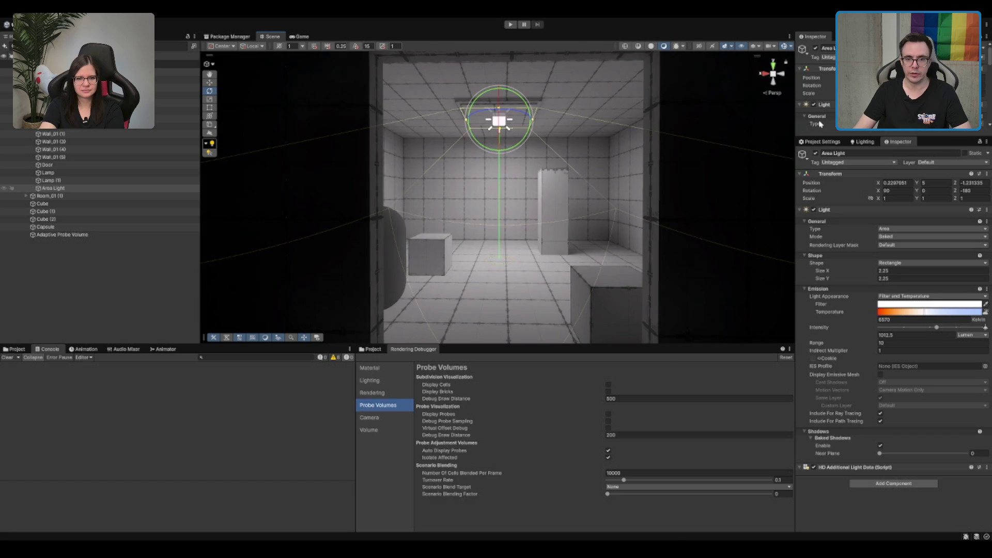
left_click(816, 50)
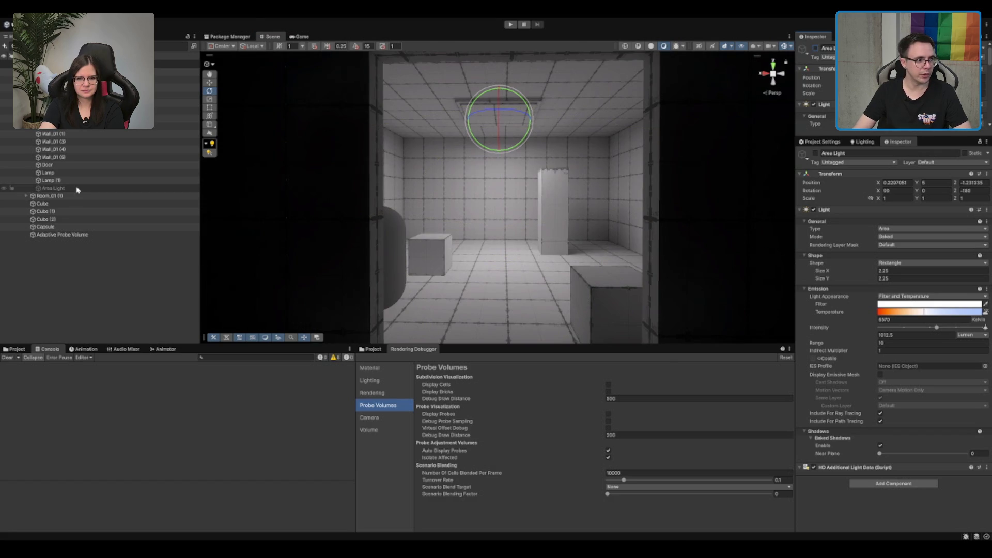
left_click(815, 48)
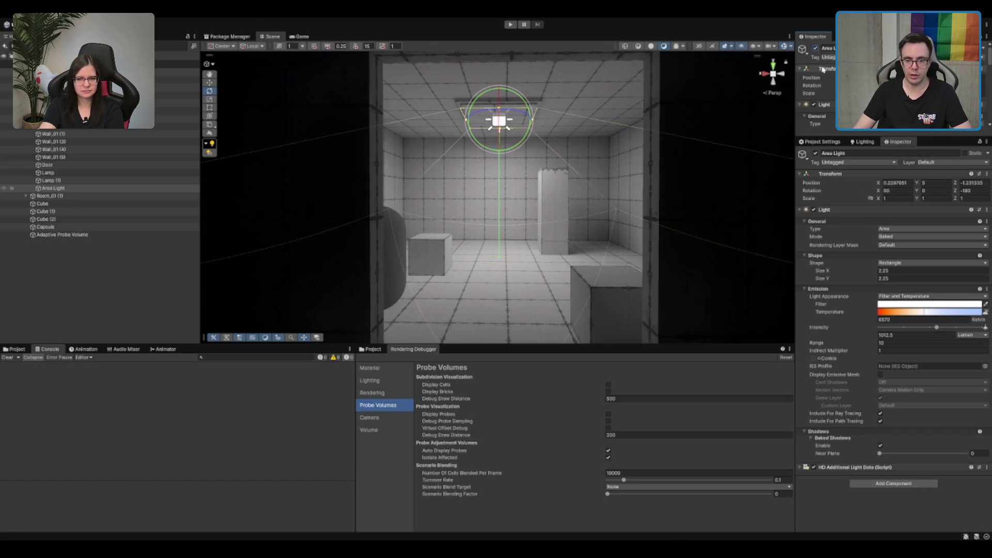
- Change the light type to Spot with a wider Outer Spot Angle, then show the Lighting settings
left_click(915, 240)
scroll(648, 243, "down", 3)
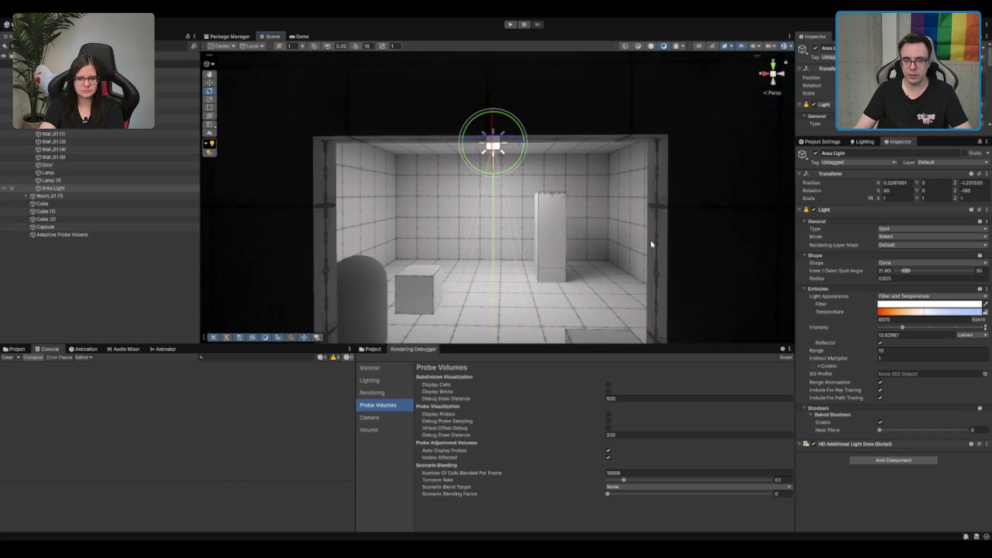
scroll(576, 255, "up", 3)
mouse_move(576, 255)
left_mouse_down()
mouse_move(793, 265)
mouse_move(426, 202)
left_mouse_up()
key("f")
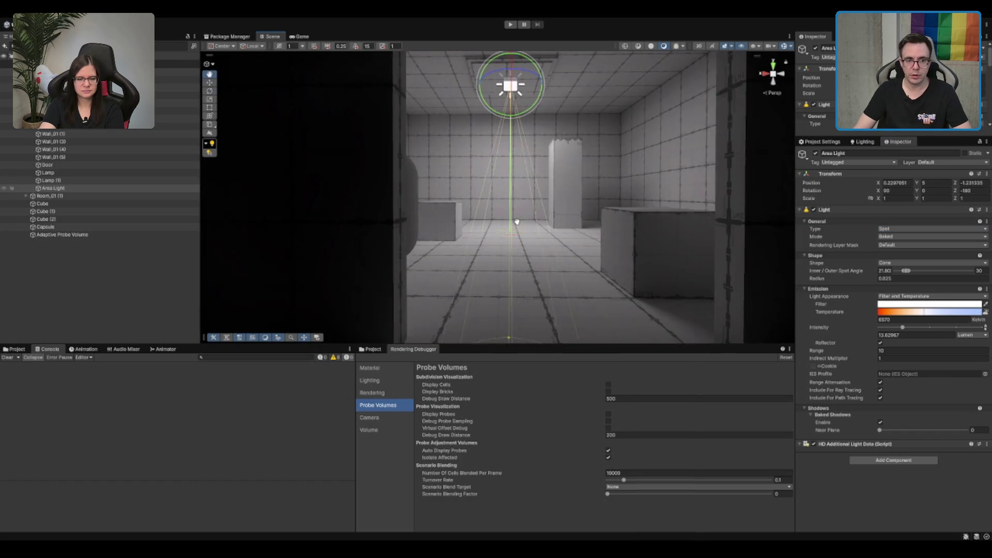
left_click_drag(910, 269, 924, 271)
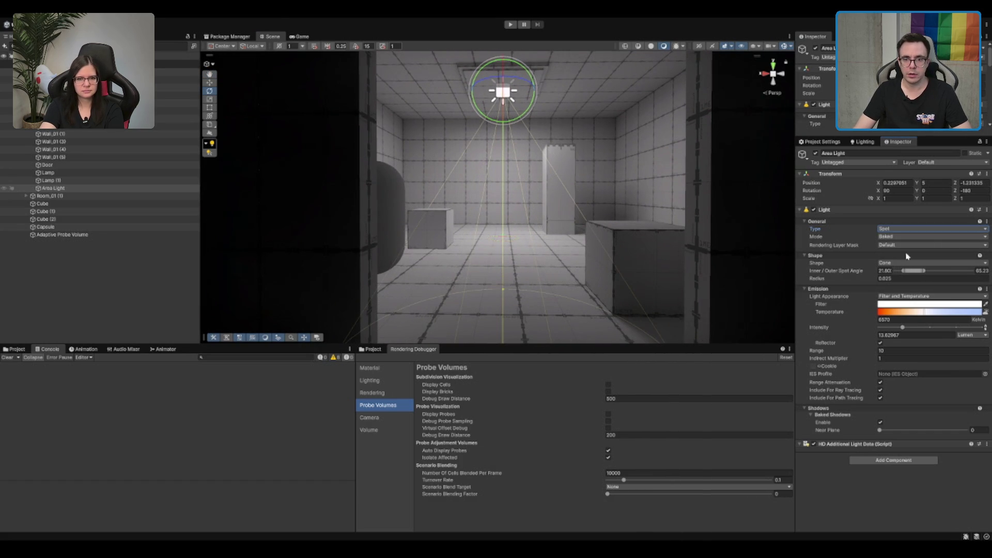
left_click(873, 143)
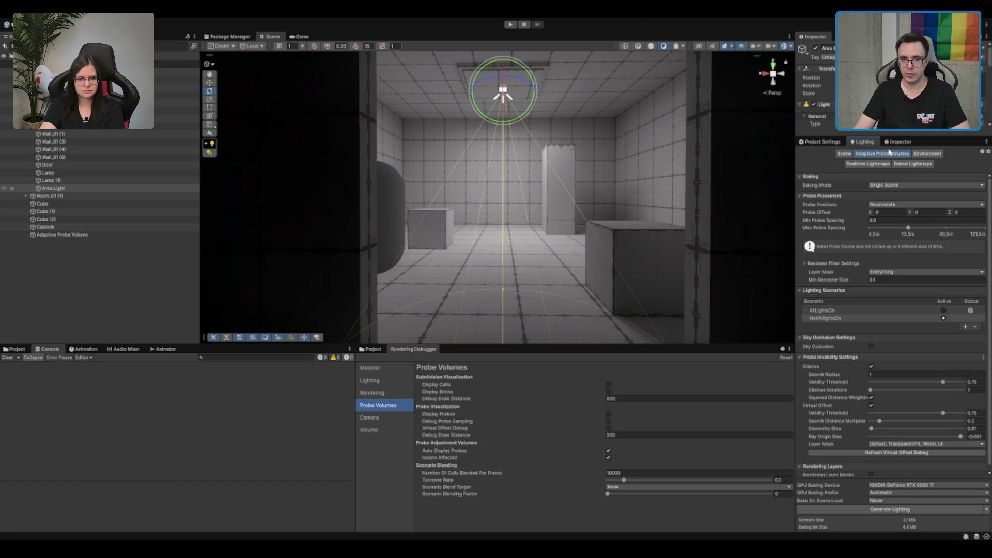
- Bake the scene lighting, then raise the light's intensity to about 277 lumen
left_click(891, 510)
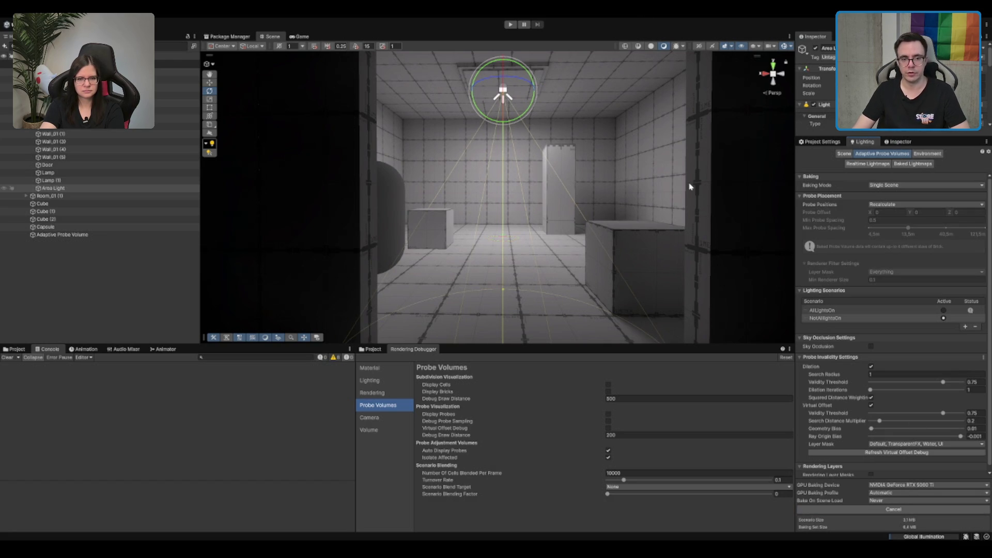
left_click_drag(689, 186, 677, 195)
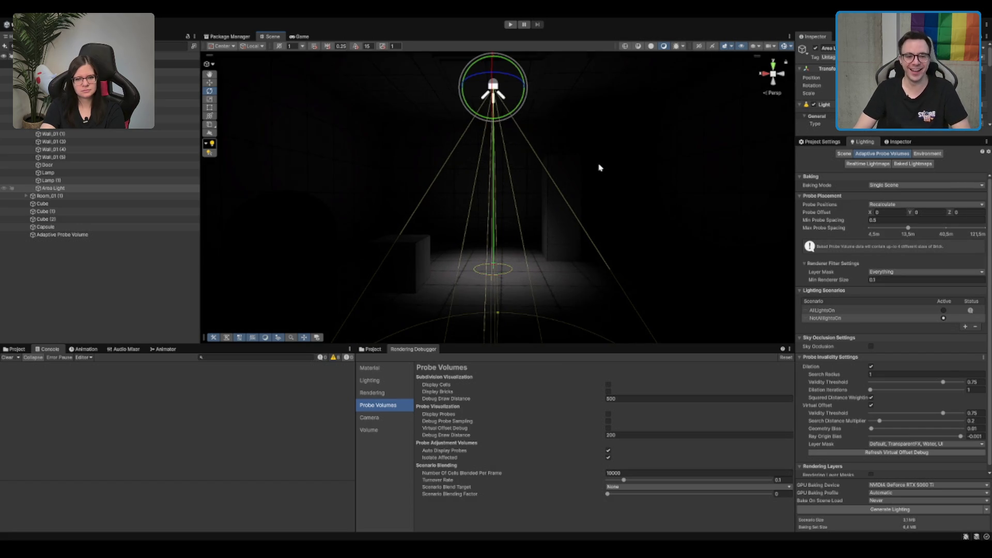
scroll(882, 222, "down", 1)
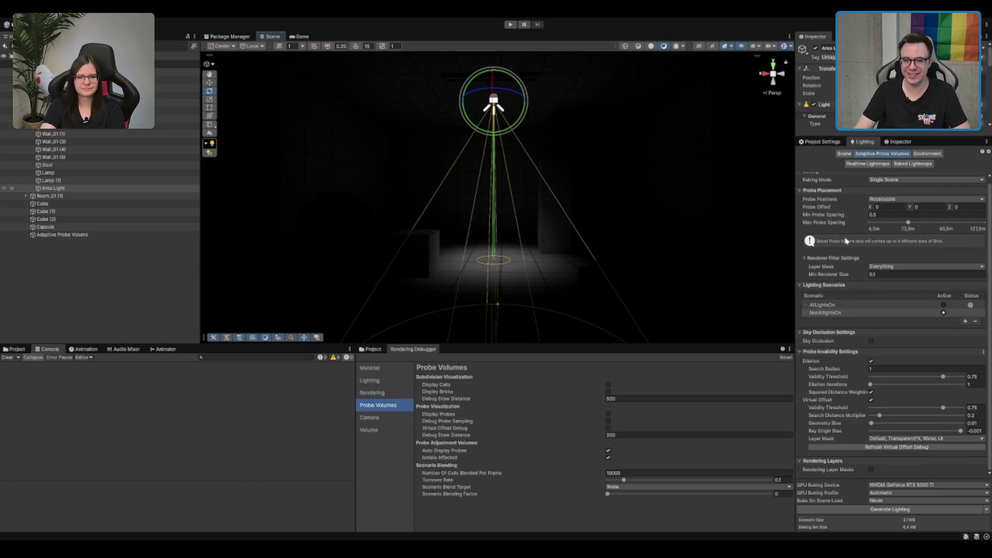
left_click(886, 145)
mouse_move(902, 327)
left_mouse_down()
mouse_move(933, 329)
mouse_move(919, 338)
left_mouse_up()
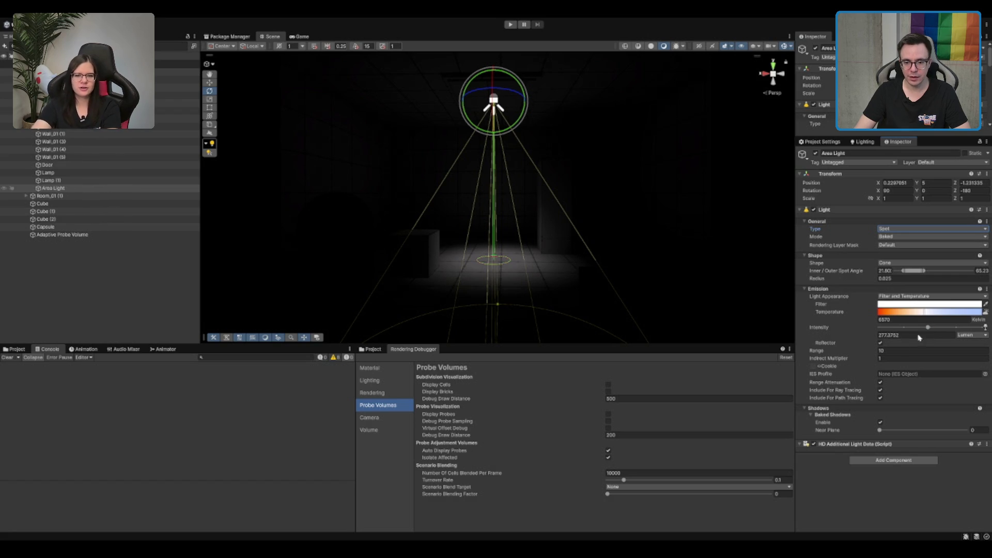
- Collapse HD Additional Light Data and set the light Mode to Realtime
left_click(827, 446)
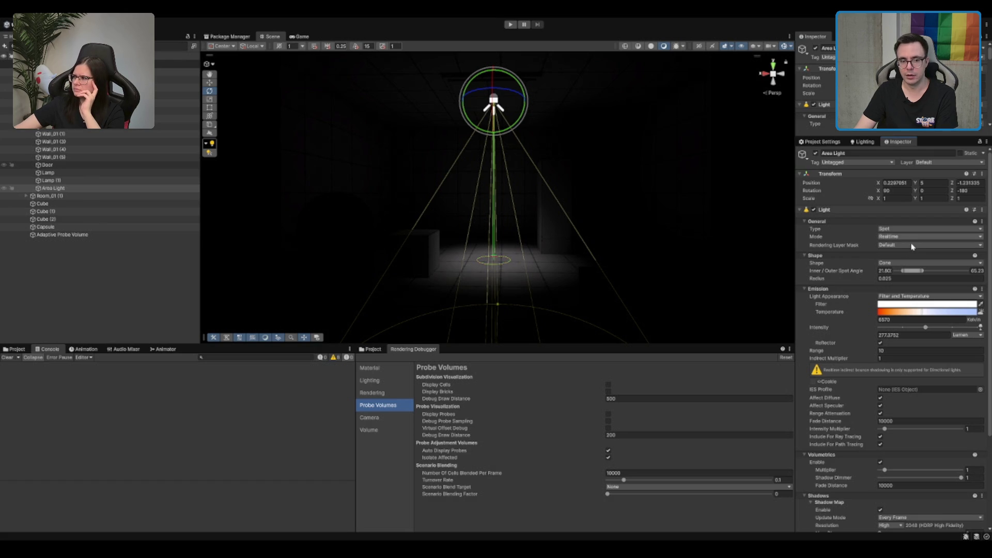
scroll(894, 362, "down", 5)
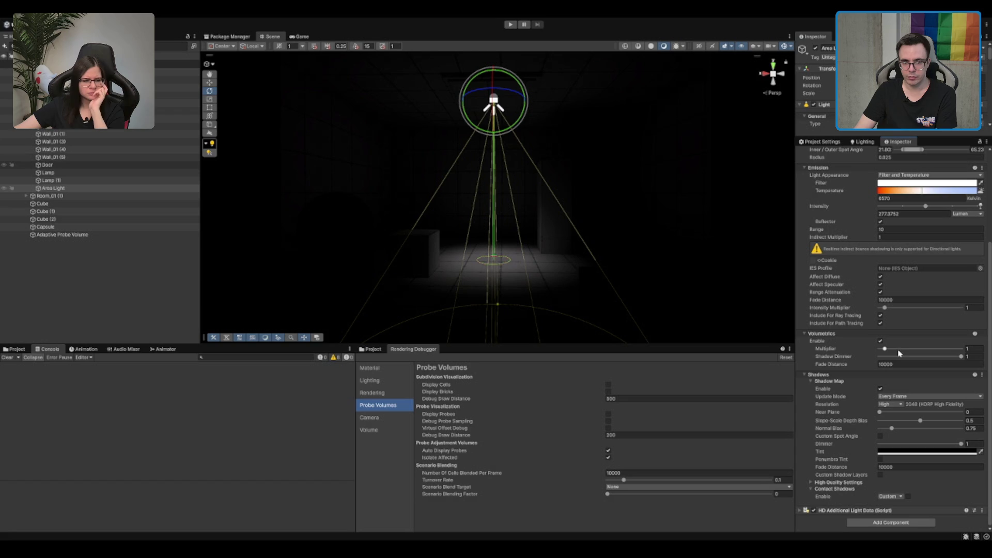
scroll(898, 351, "up", 4)
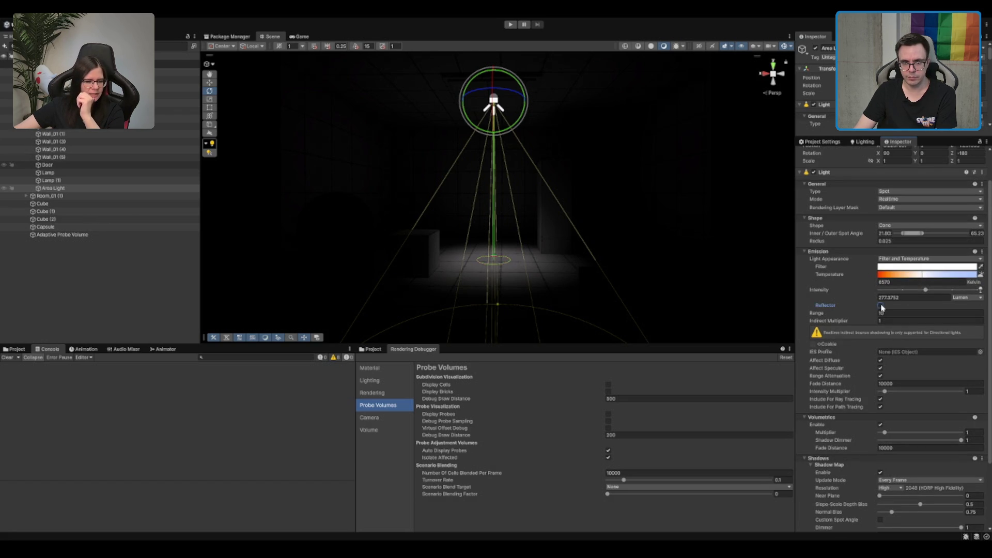
scroll(553, 126, "up", 2)
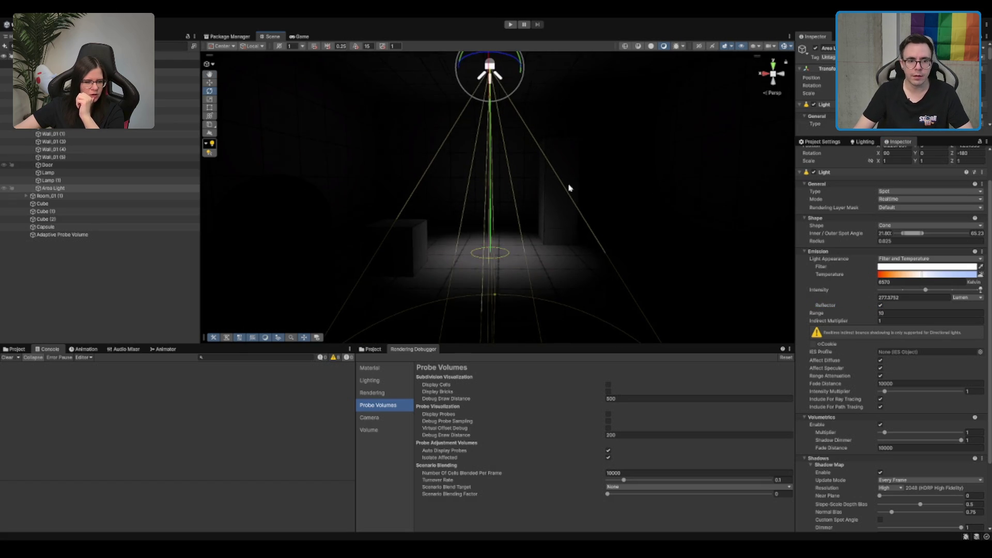
scroll(558, 170, "down", 1)
- Tilt the spot light slightly with the Rotate tool (E)
key("w")
key("e")
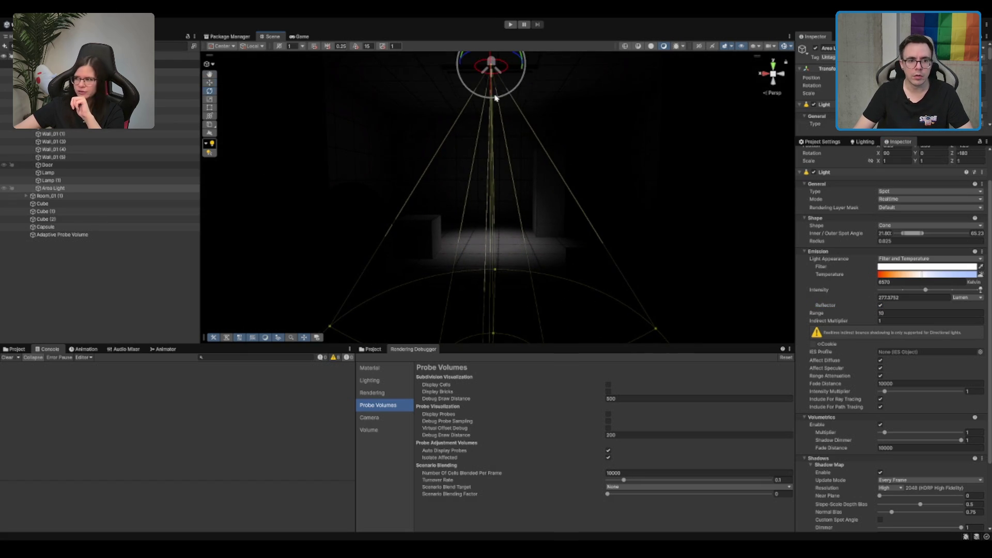
mouse_move(519, 76)
left_mouse_down()
mouse_move(516, 88)
mouse_move(524, 73)
left_mouse_up()
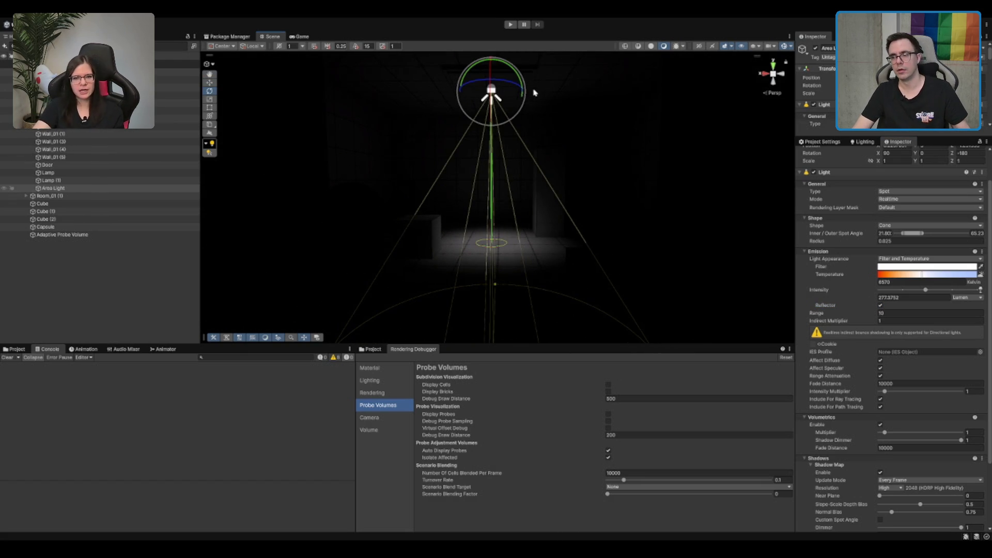
scroll(531, 95, "up", 1)
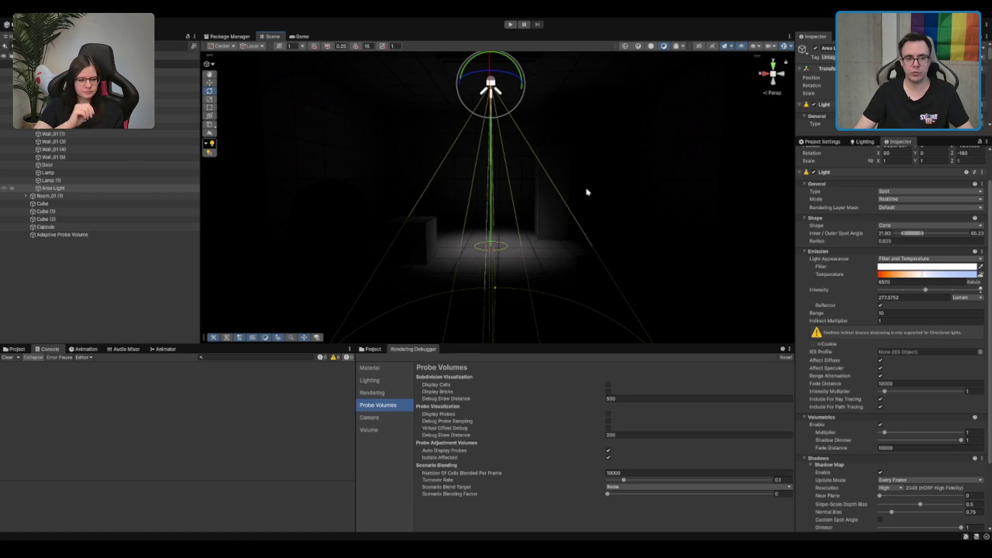
scroll(588, 191, "up", 2)
scroll(597, 162, "up", 1)
mouse_move(598, 154)
left_mouse_down()
mouse_move(531, 215)
mouse_move(552, 206)
mouse_move(481, 225)
mouse_move(552, 150)
left_mouse_up()
- Enable the light's volumetrics, leaving multiplier and shadow dimmer at 1
scroll(879, 406, "down", 3)
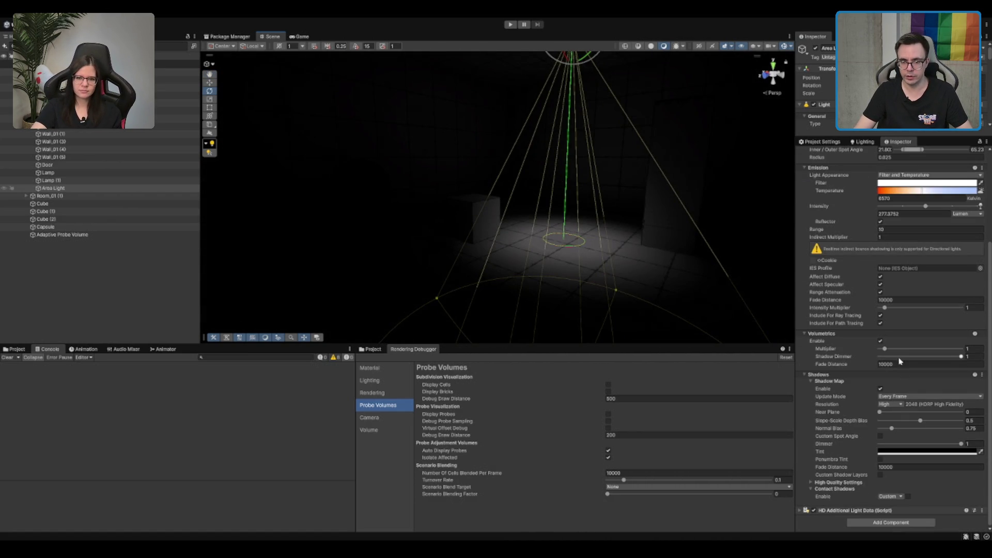
mouse_move(885, 353)
left_mouse_down()
mouse_move(955, 348)
mouse_move(883, 346)
left_mouse_up()
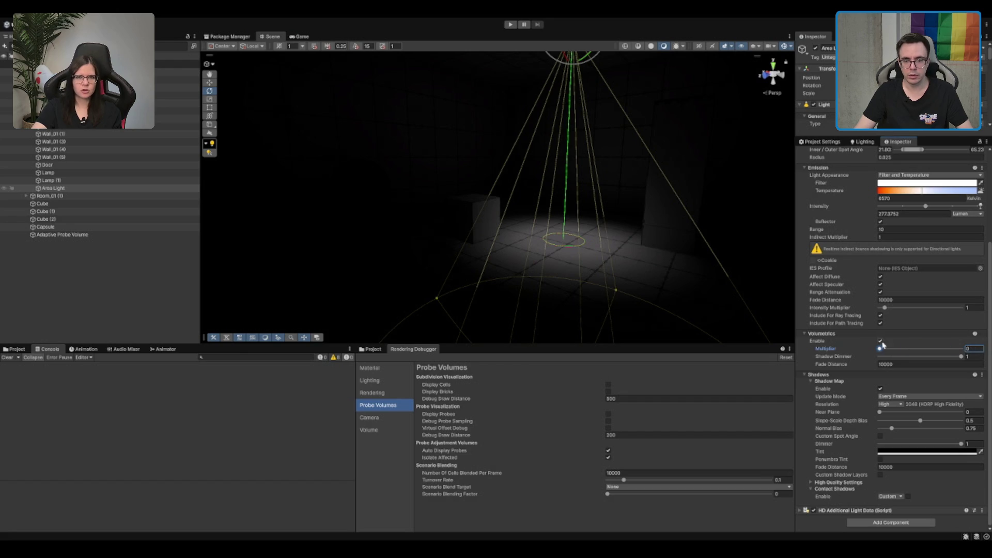
type("1")
left_click(919, 356)
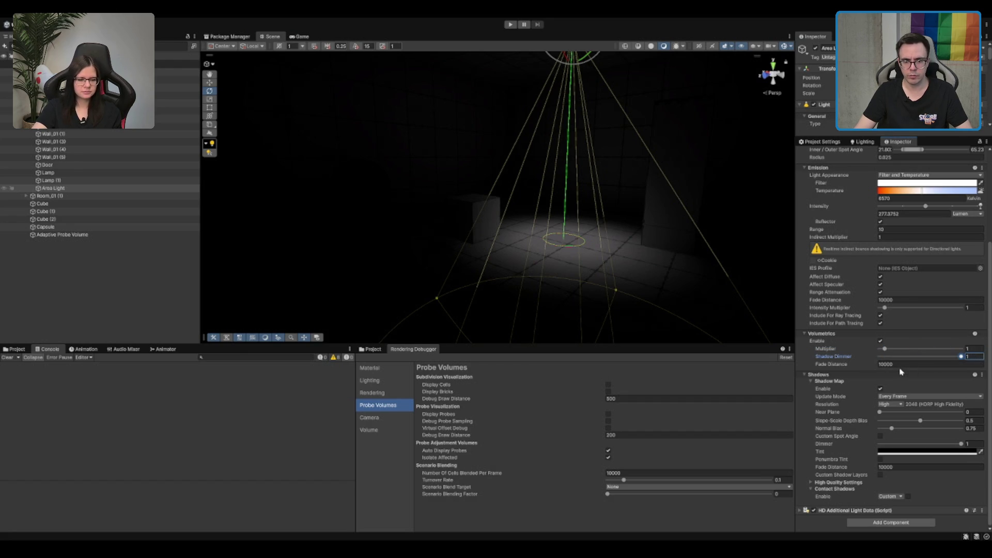
left_click_drag(698, 304, 765, 309)
left_click(880, 341)
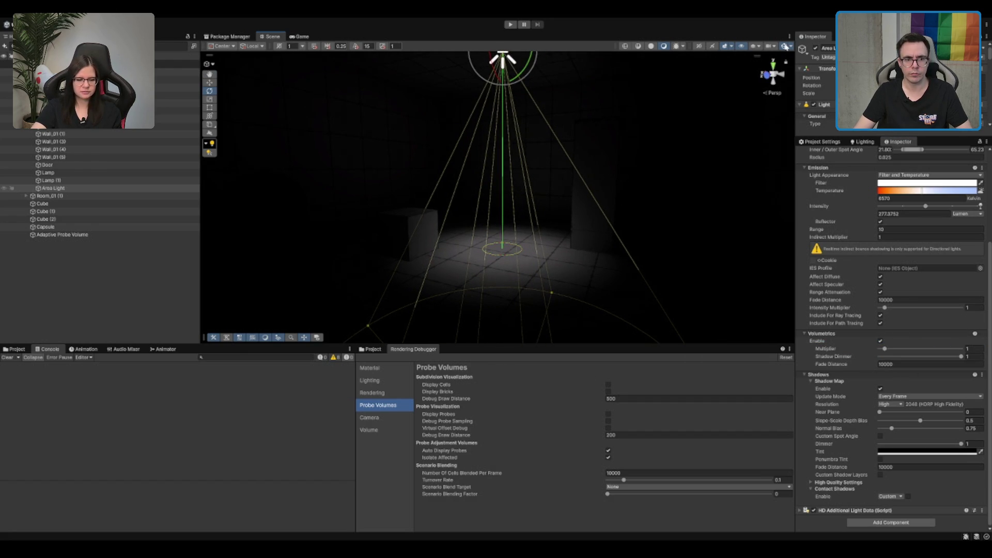
mouse_move(547, 171)
left_mouse_down()
mouse_move(637, 255)
mouse_move(622, 213)
mouse_move(553, 243)
mouse_move(626, 227)
mouse_move(667, 245)
left_mouse_up()
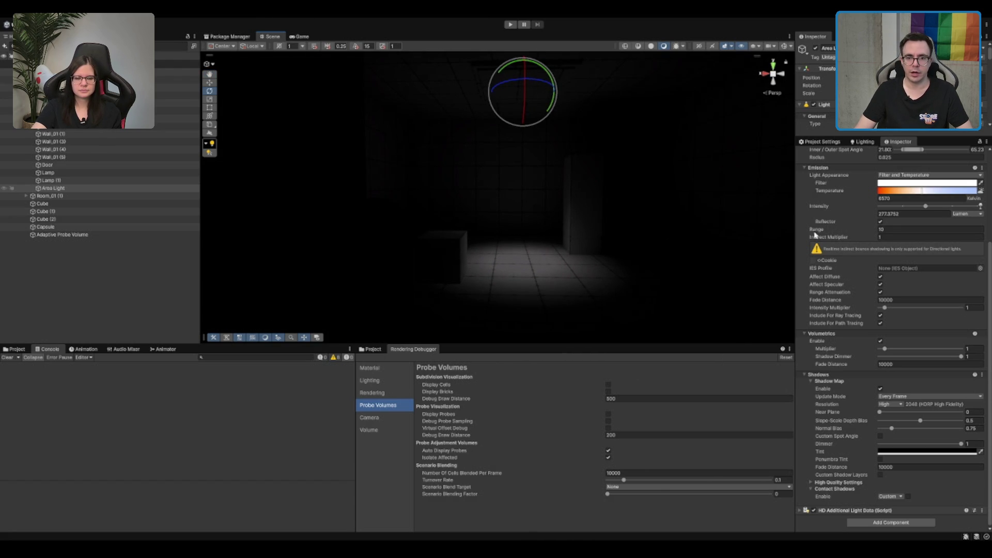
- Check the Adaptive Probe Volumes lighting settings, then return to the light's Inspector
left_click(864, 142)
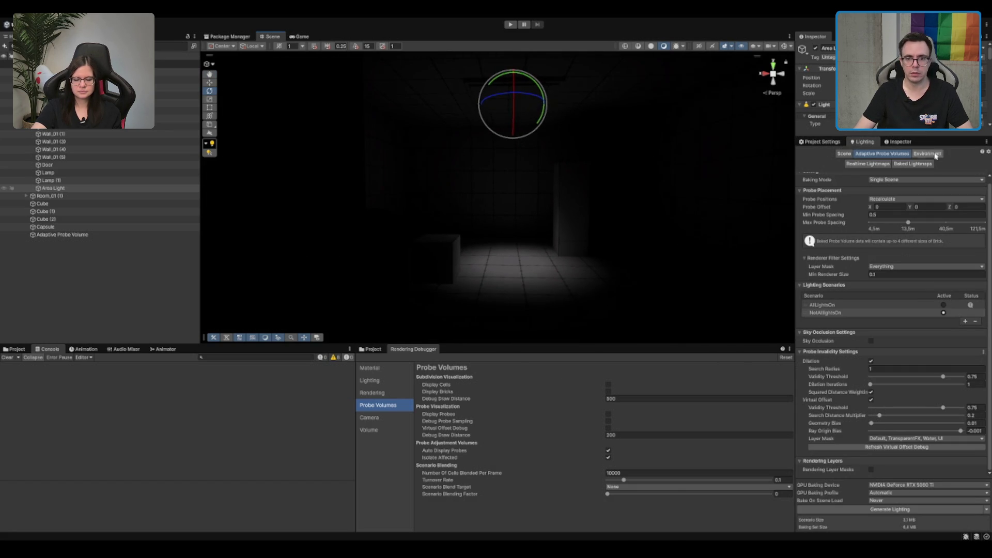
left_click(900, 142)
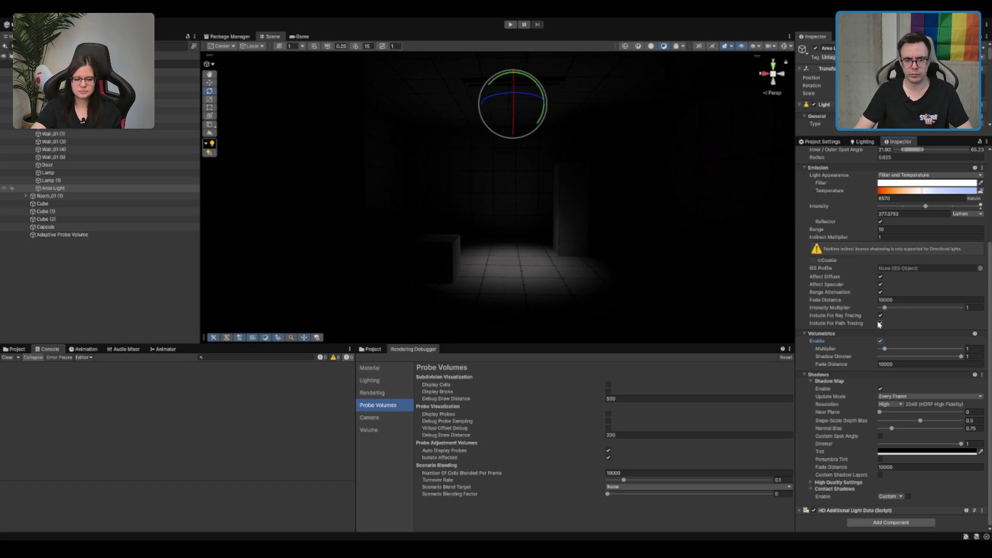
scroll(911, 254, "up", 5)
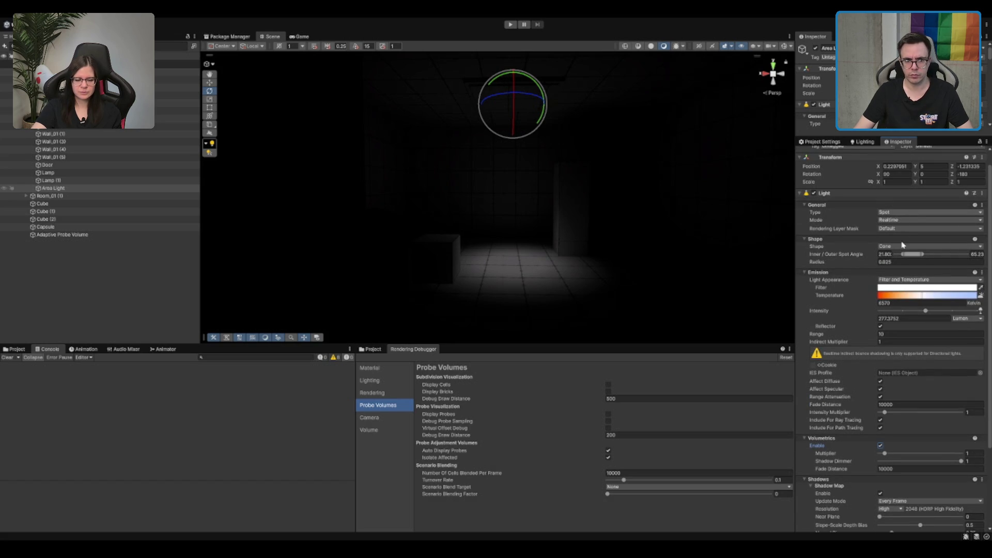
- Try the light as a lowered Point light, then undo back to the original spot light
left_click(903, 245)
key("w")
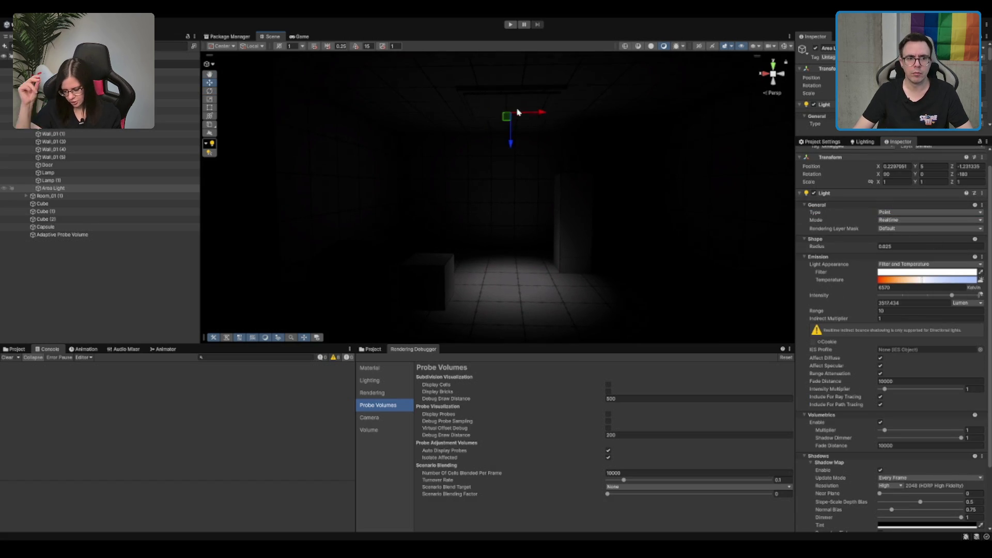
mouse_move(510, 122)
left_mouse_down()
mouse_move(520, 245)
mouse_move(381, 232)
mouse_move(693, 253)
mouse_move(537, 268)
mouse_move(597, 258)
left_mouse_up()
key("ctrl+z")
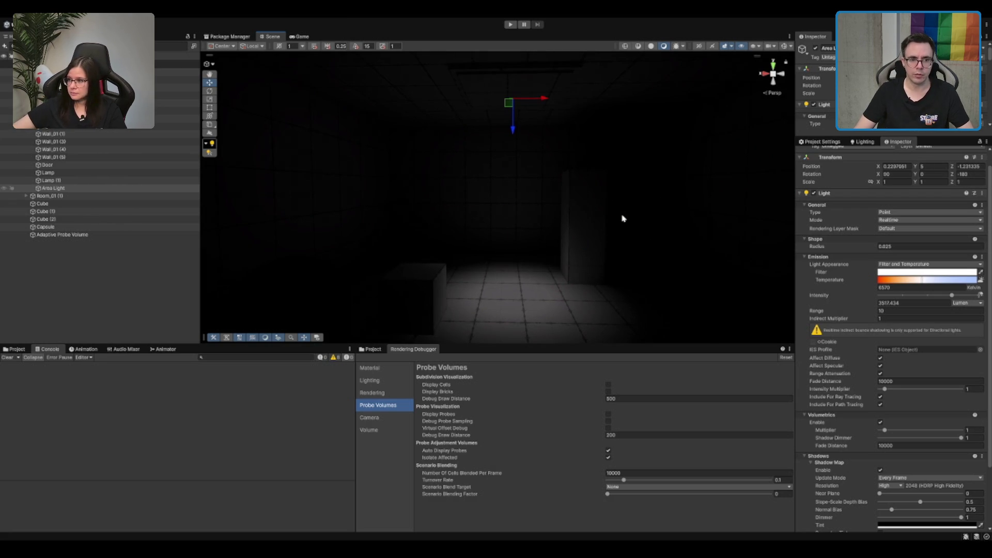
key("ctrl+z")
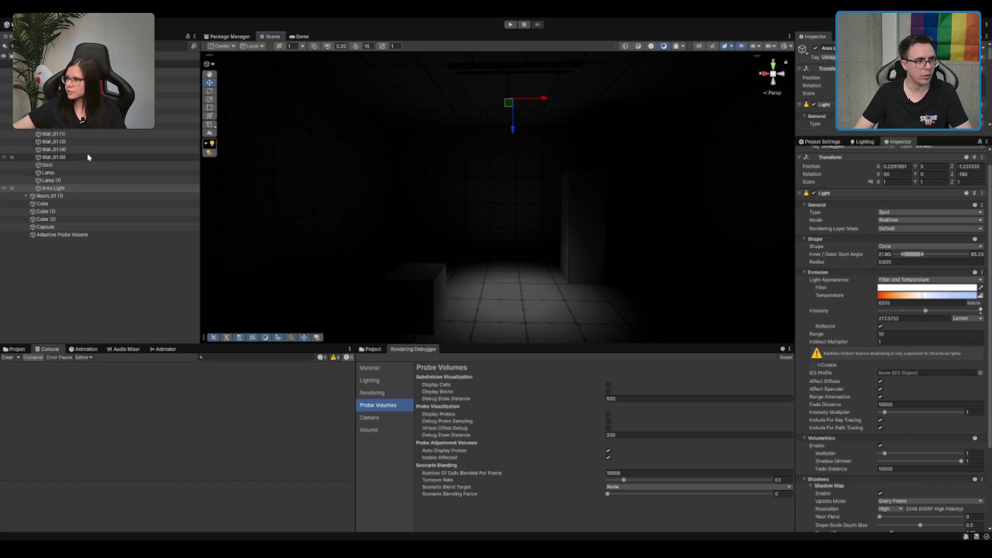
key("ctrl+z")
key("ctrl+z")
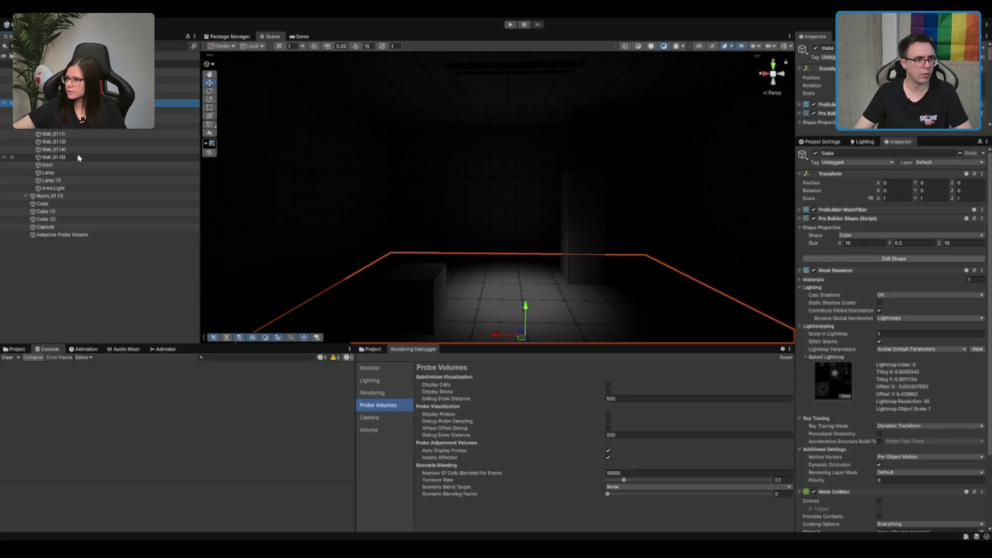
- Stop the walls, door and lamps contributing to global illumination
left_click(79, 158, "shift")
left_click(62, 180, "shift")
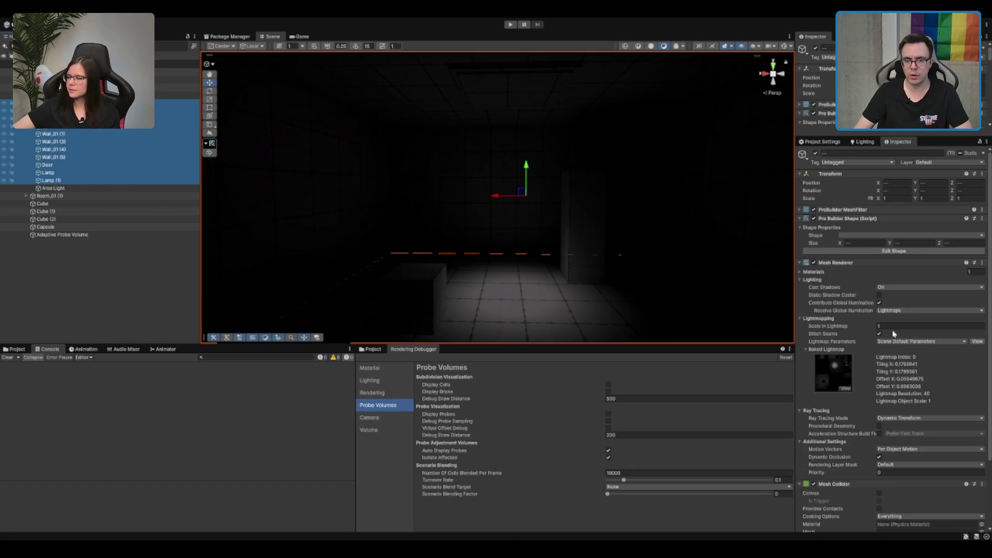
left_click(878, 304)
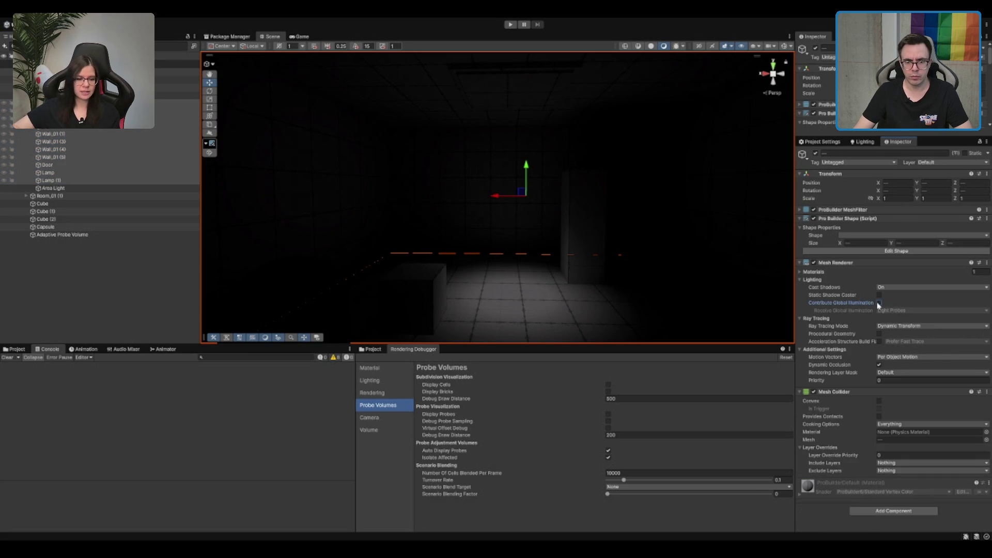
left_click(162, 295)
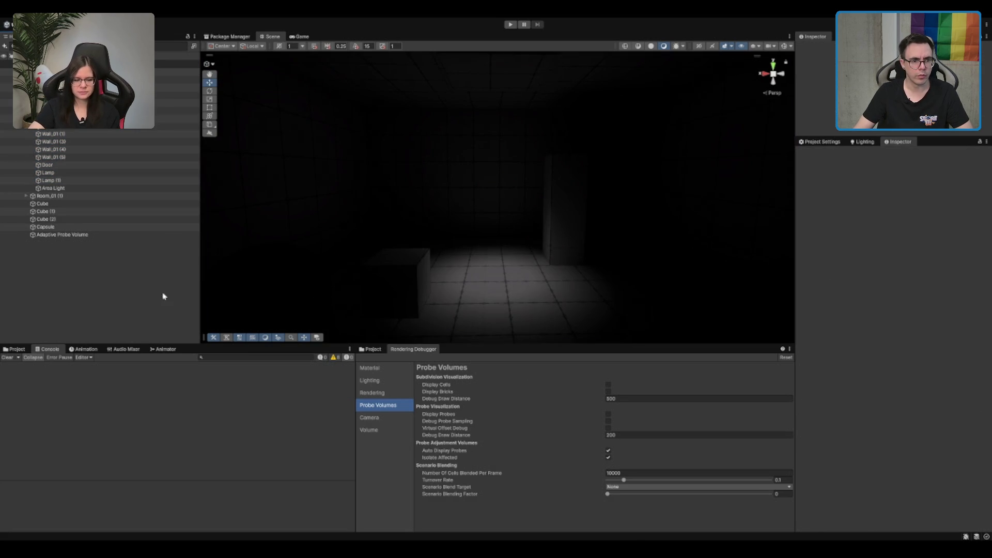
scroll(595, 206, "up", 3)
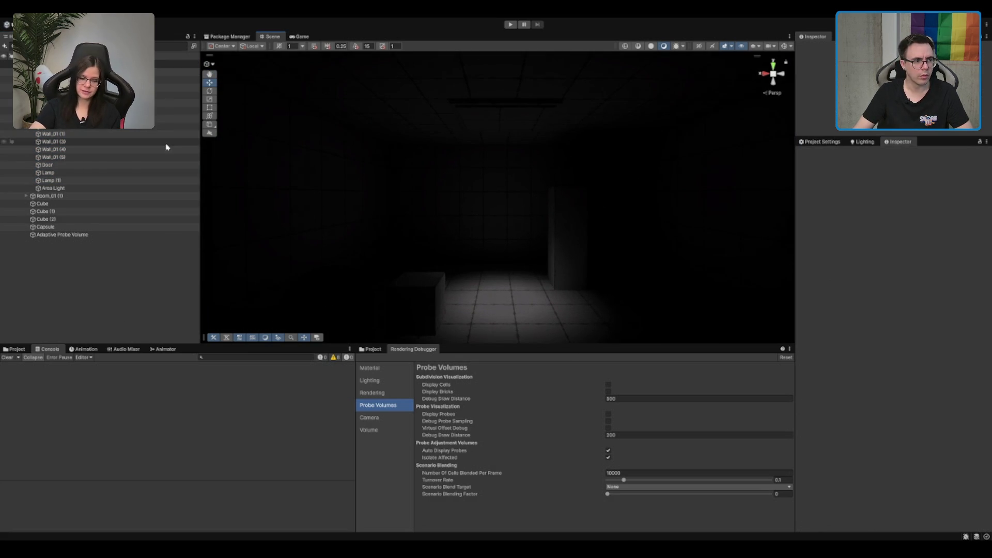
- Rotate the Area Light so its spot cone aims downward at a new angle
left_click(73, 189)
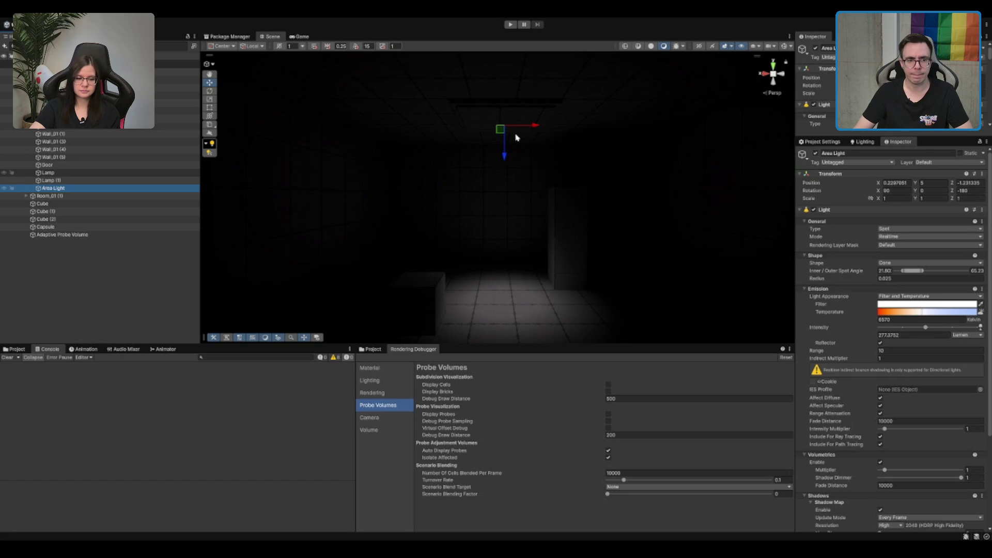
left_click(509, 155)
left_click(513, 151)
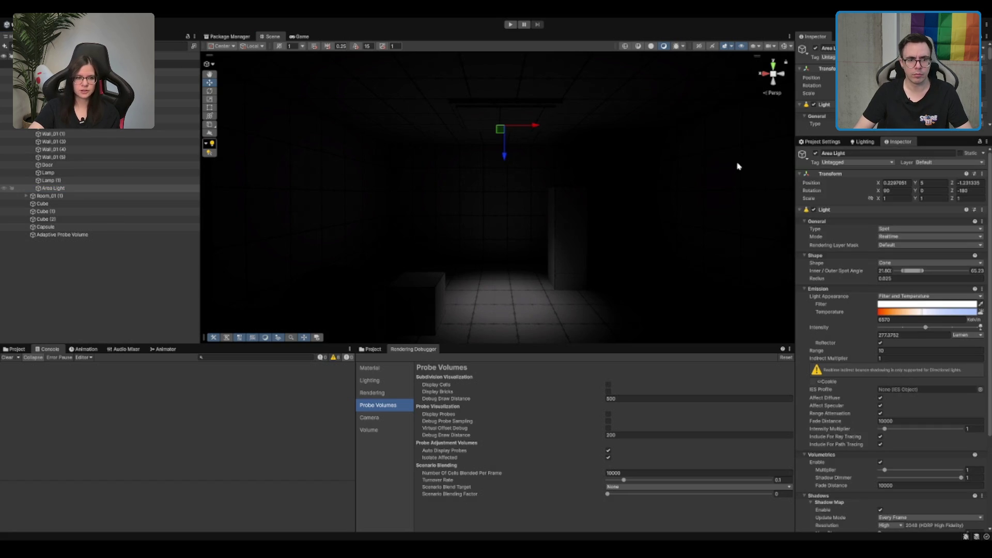
key("e")
mouse_move(536, 129)
left_mouse_down()
mouse_move(525, 148)
mouse_move(573, 119)
left_mouse_up()
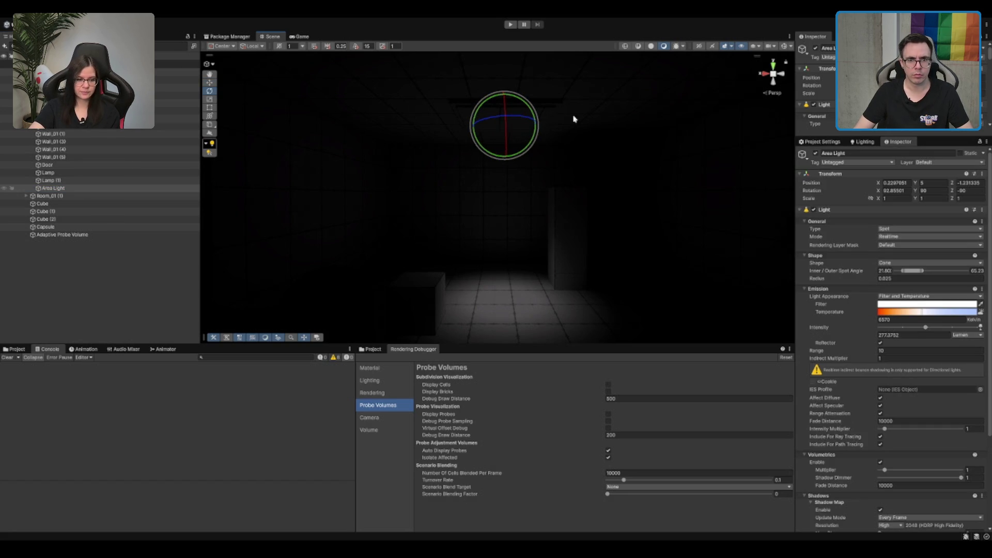
left_click(782, 46)
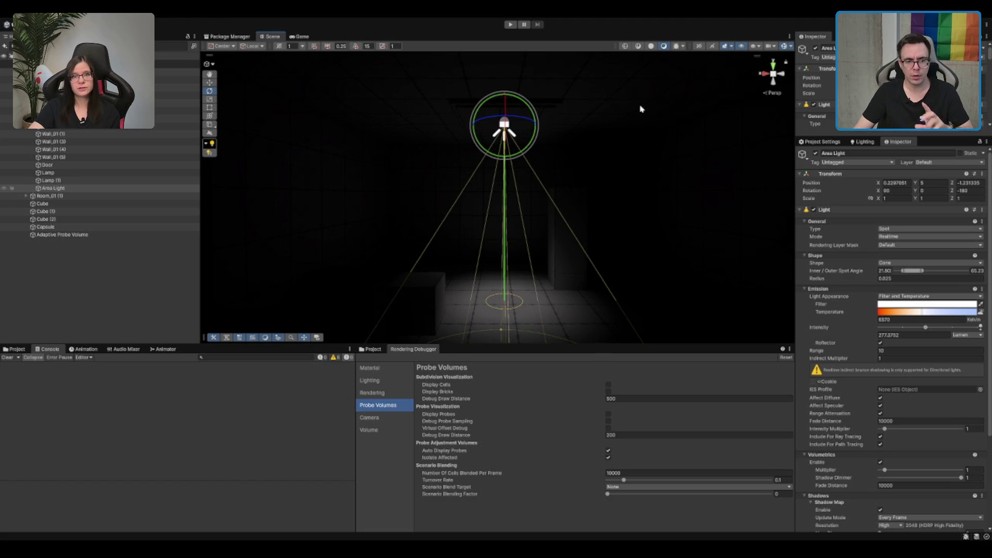
key("ctrl+z")
left_click_drag(532, 147, 531, 160)
- Move the small floor cube across the lit area to X 2.02, Z 0.08
left_click(455, 260)
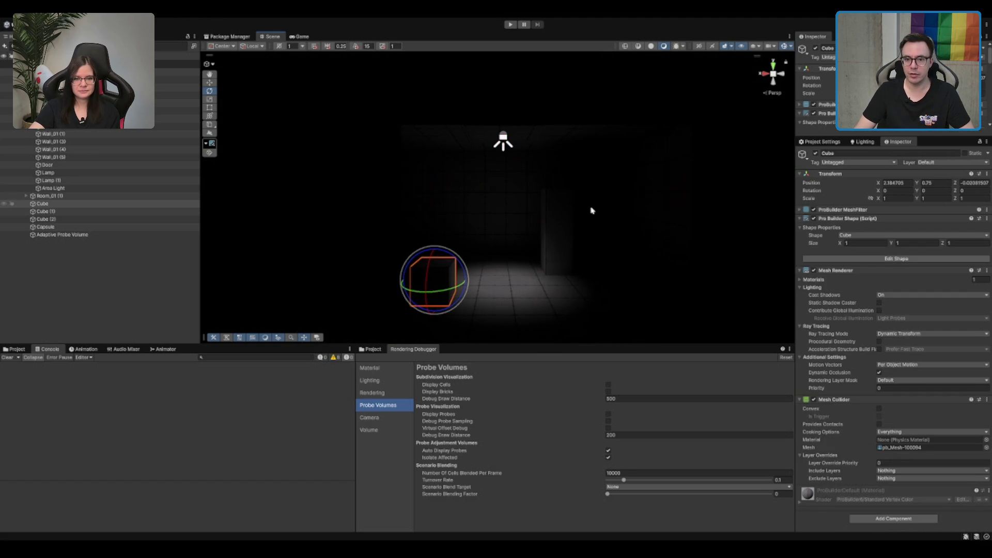
left_click(881, 281)
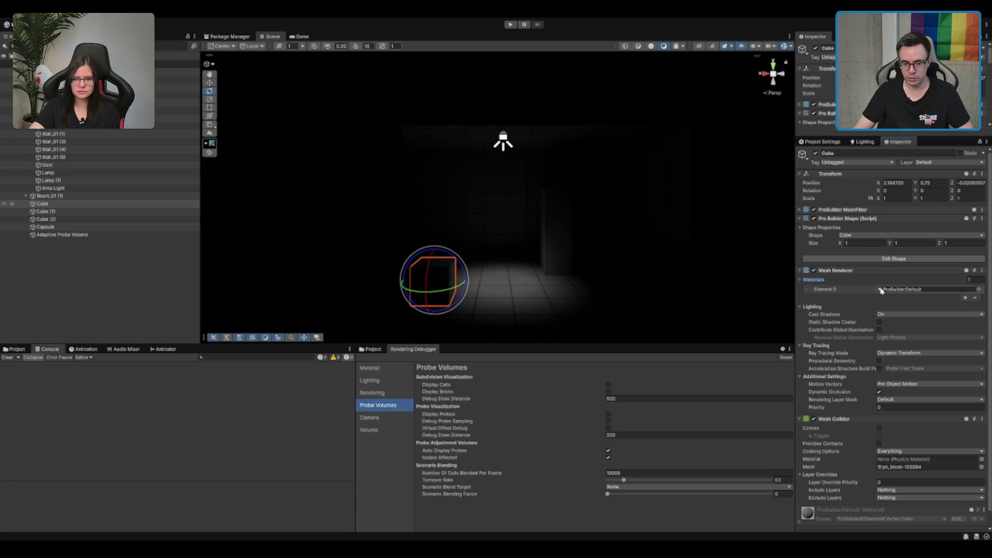
left_click(879, 330)
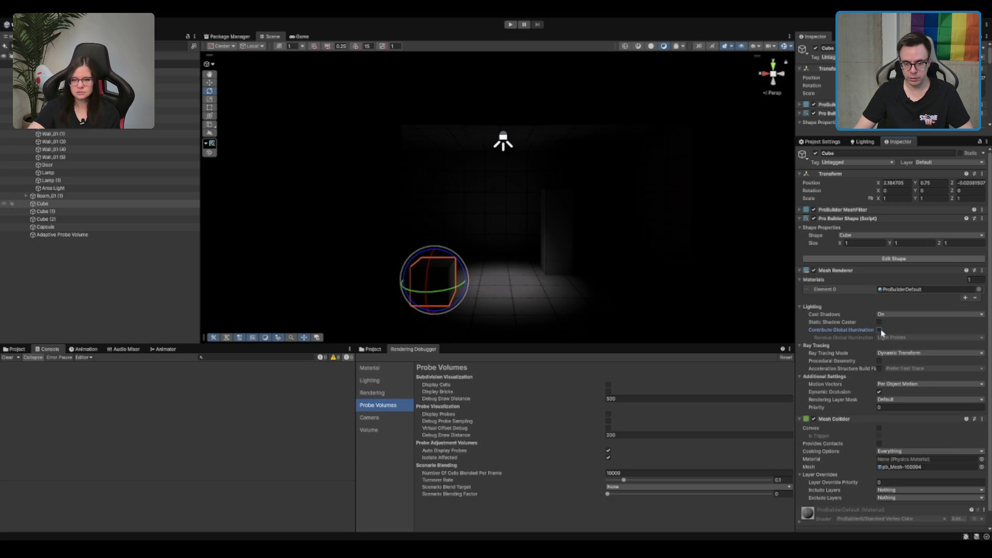
left_click(878, 330)
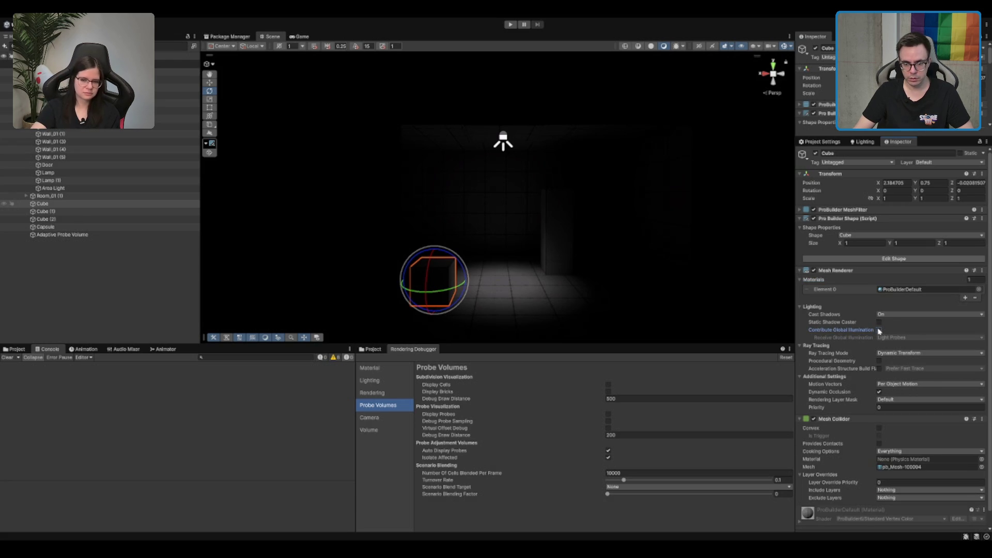
key("w")
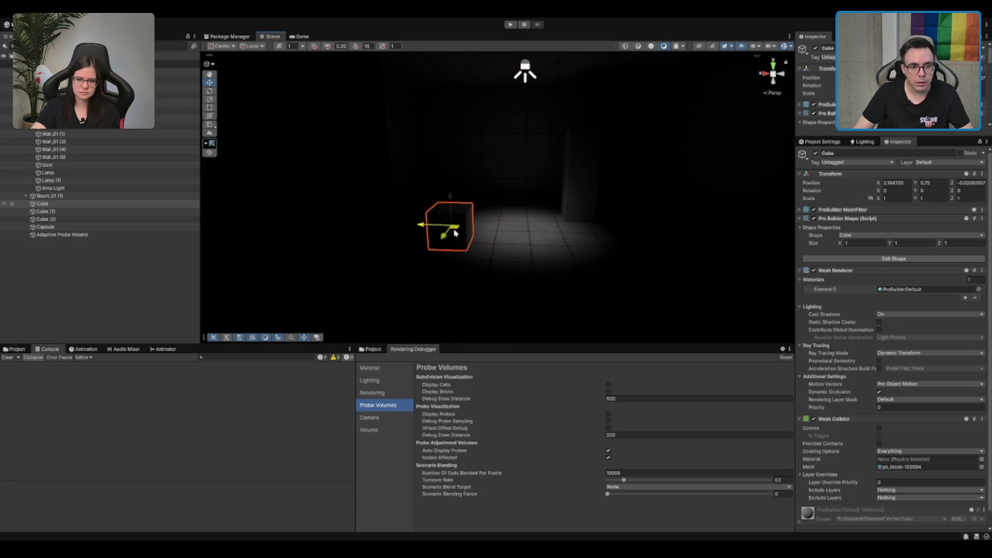
mouse_move(447, 227)
left_mouse_down()
mouse_move(524, 216)
mouse_move(538, 223)
left_mouse_up()
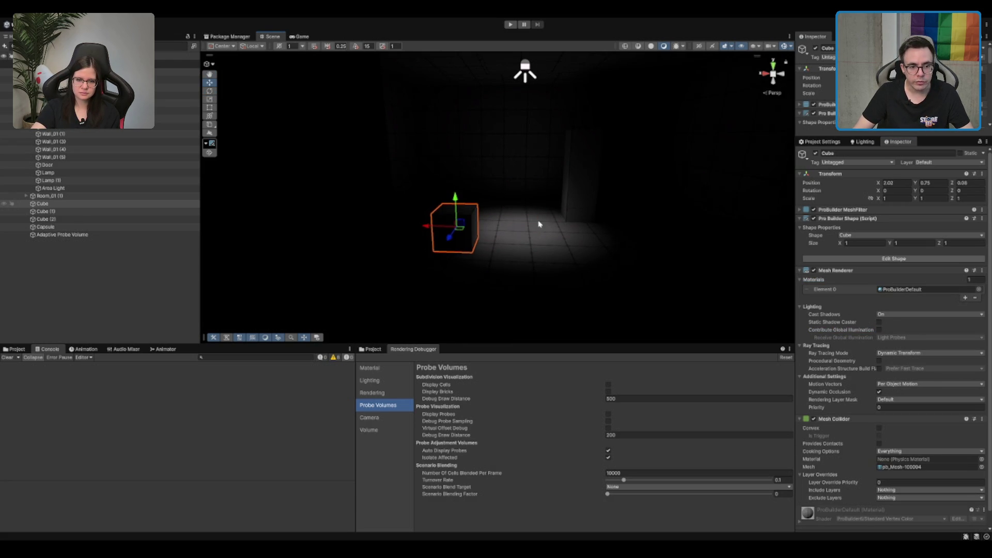
left_click(578, 192)
- Tilt the ceiling spot light's cone, then undo the tilt
left_click(526, 71)
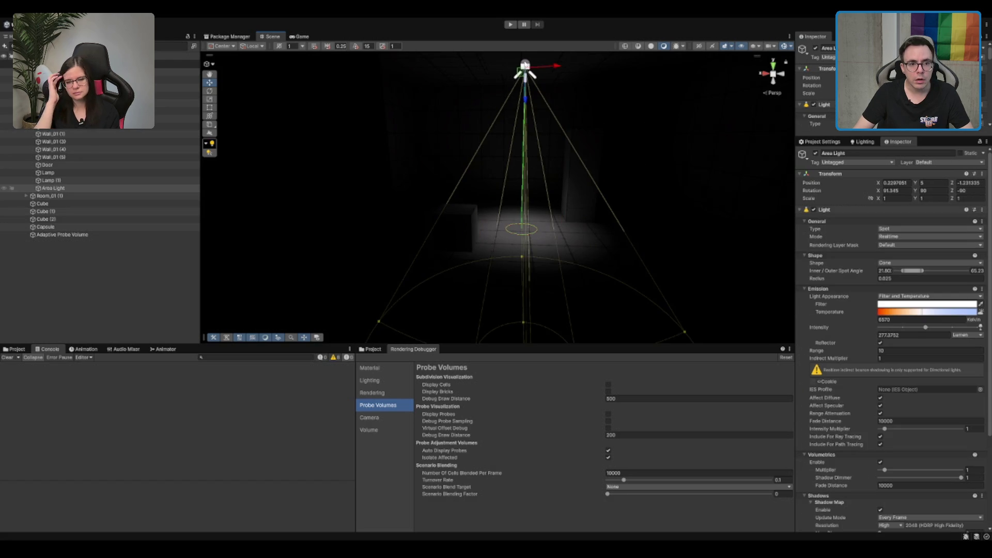
key("e")
mouse_move(541, 80)
left_mouse_down()
mouse_move(532, 100)
mouse_move(522, 96)
left_mouse_up()
key("ctrl+z")
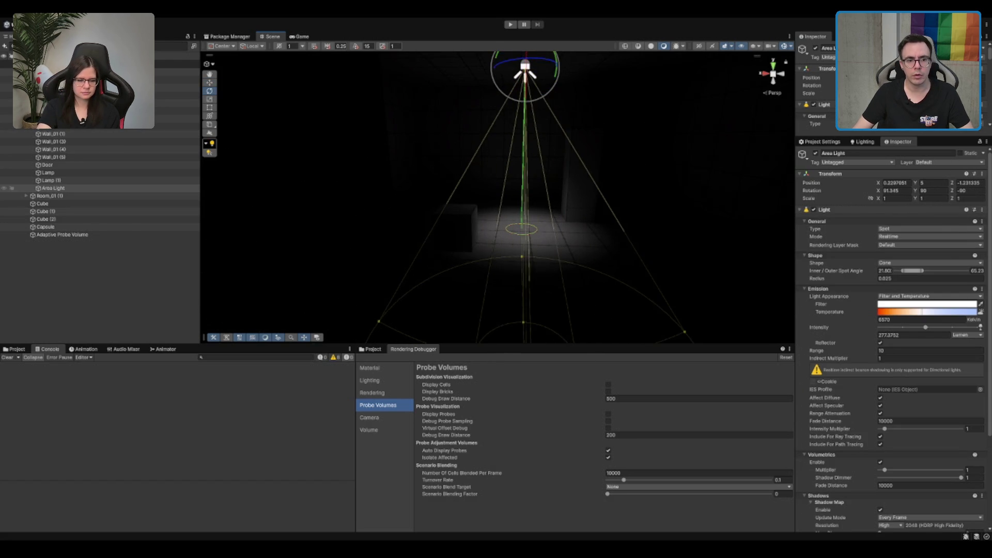
key("ctrl+z")
key("ctrl+z")
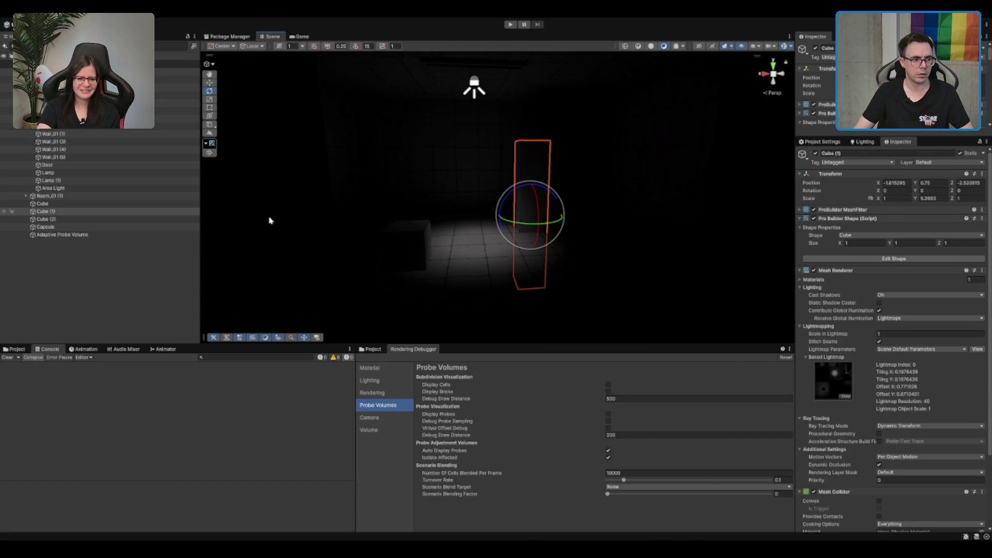
- Select and frame the Adaptive Probe Volume, nudging its rotation slightly
left_click(88, 236)
left_click(296, 230)
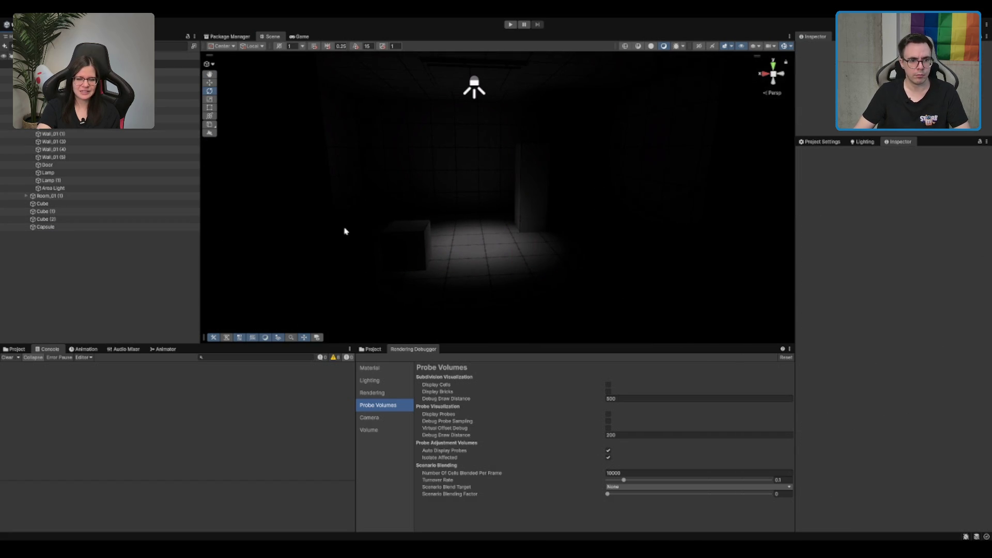
left_click(591, 233)
key("f")
left_click_drag(547, 185, 497, 153)
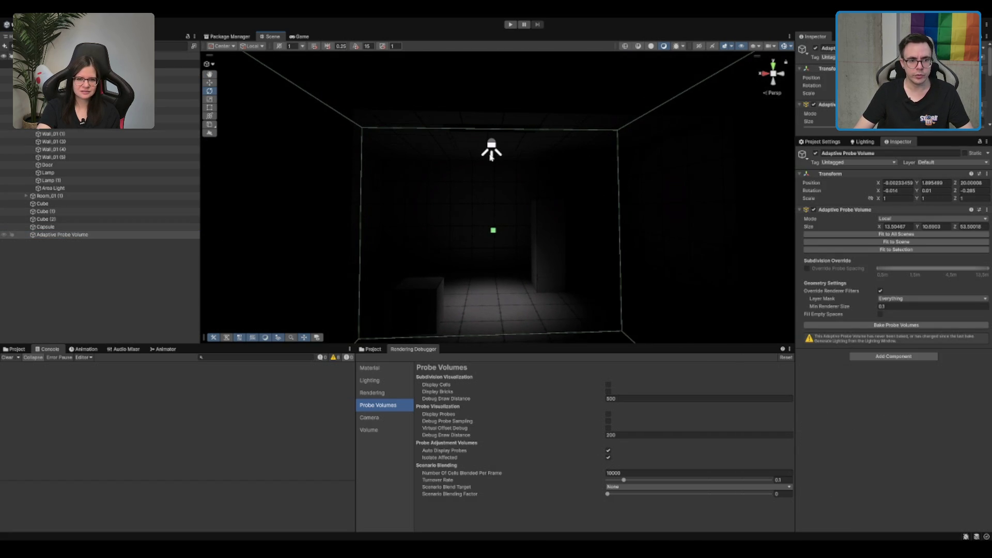
- Set Cube (1) to receive GI from Light Probes and untick Contribute Global Illumination
left_click(494, 156)
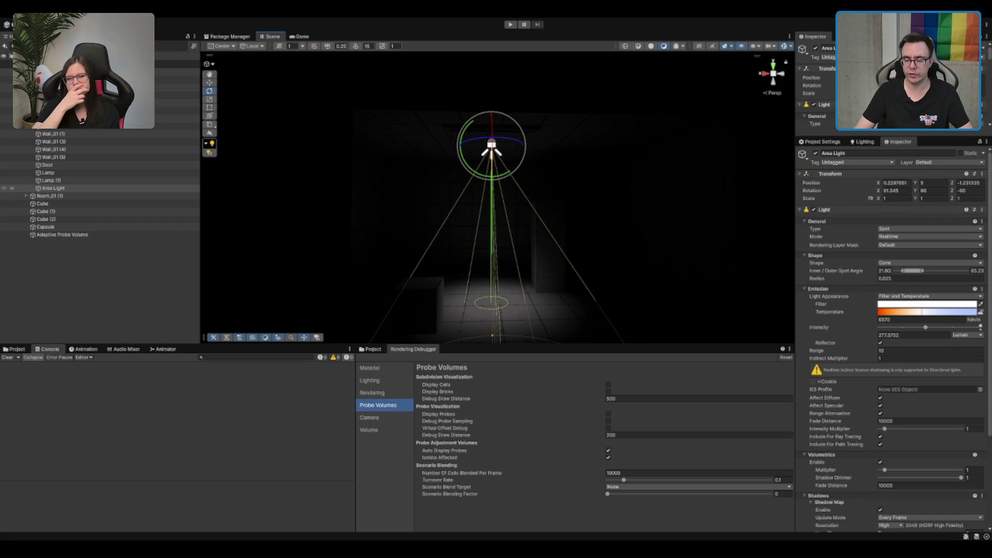
key("w")
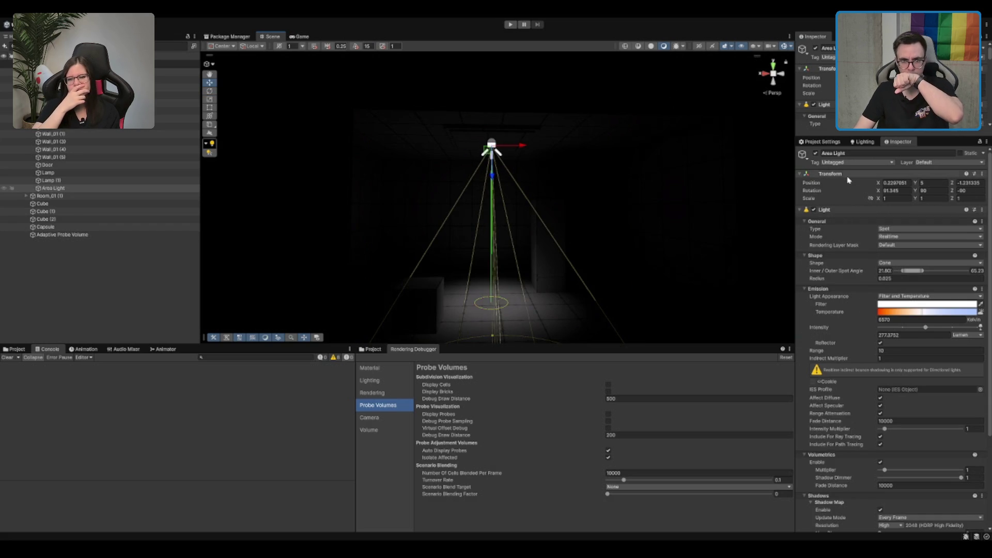
scroll(873, 259, "down", 3)
scroll(881, 292, "down", 2)
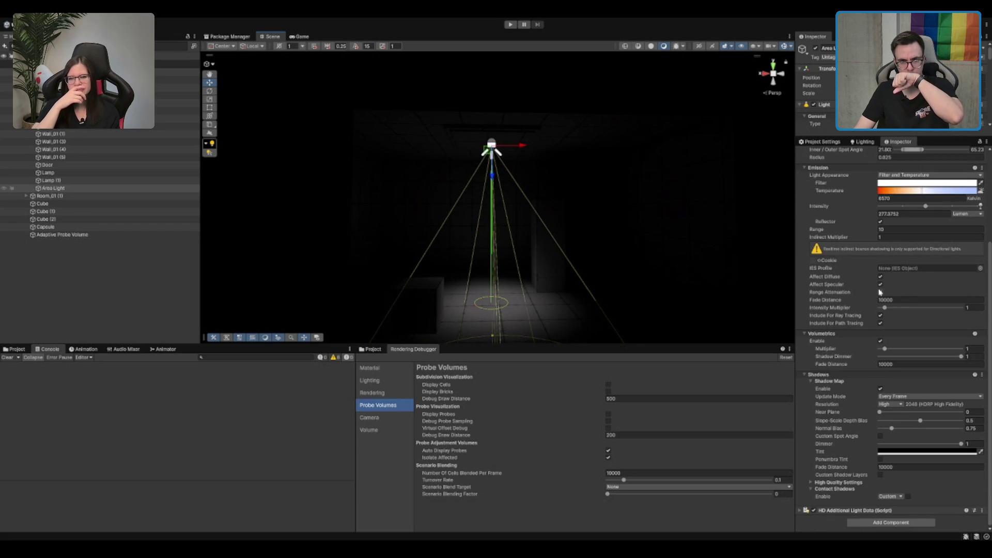
scroll(594, 243, "up", 1)
left_click(564, 235)
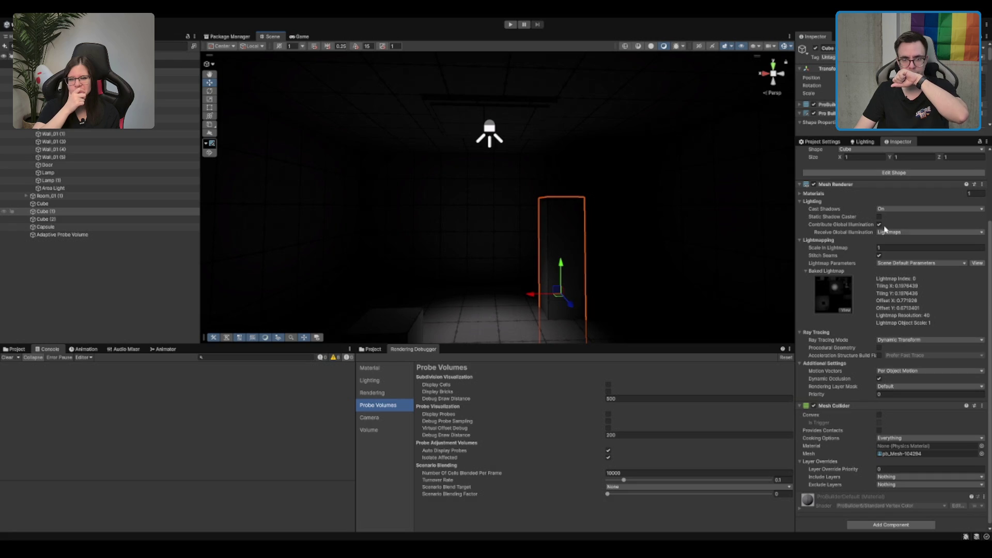
left_click(909, 247)
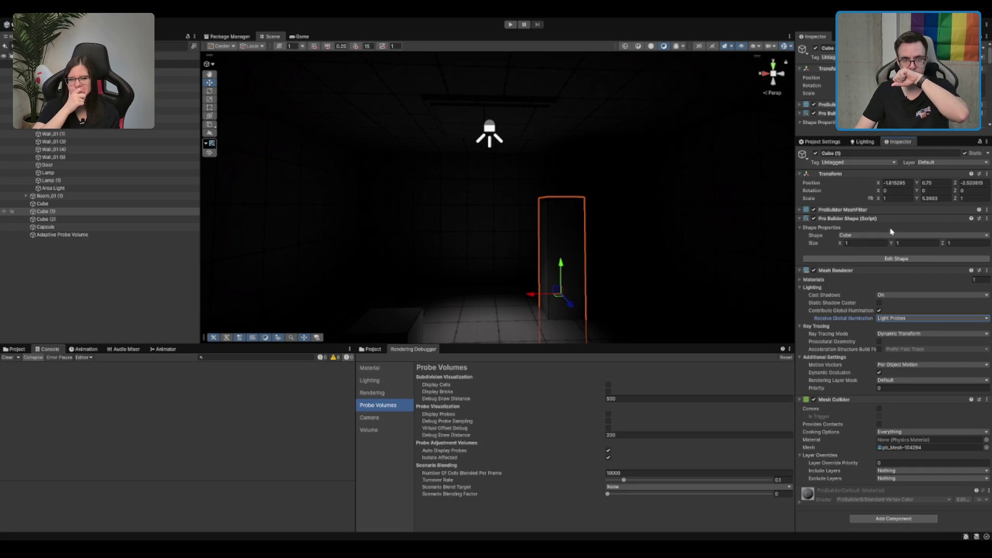
left_click(879, 311)
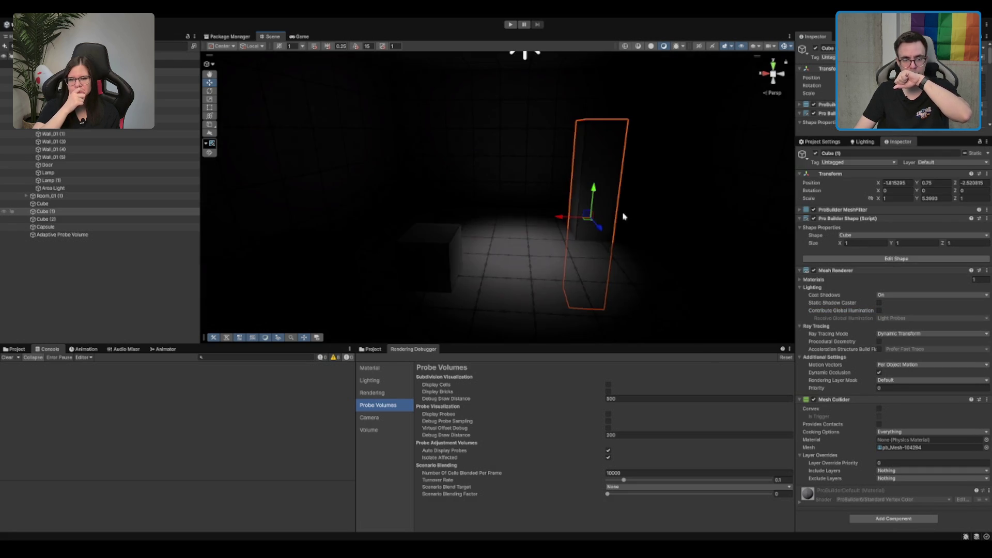
left_click(474, 98)
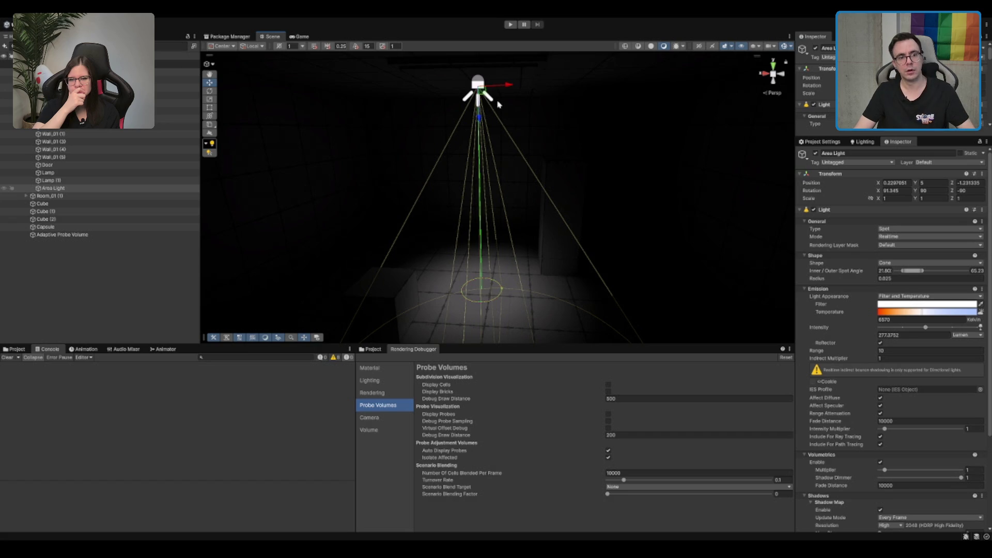
- Tilt the spot light's cone and bake the scene lighting
key("e")
left_click_drag(502, 108, 509, 93)
scroll(888, 310, "down", 5)
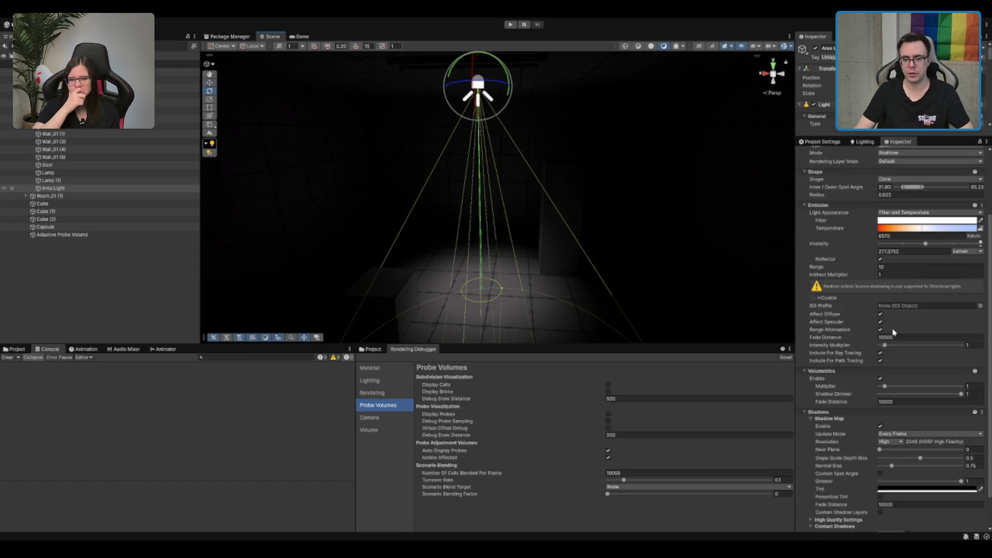
left_click(862, 141)
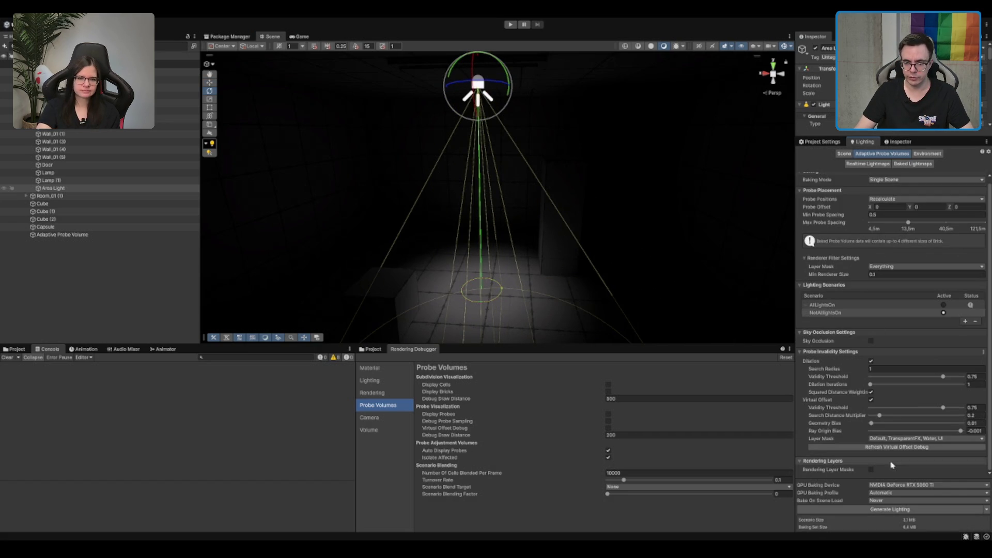
left_click(972, 509)
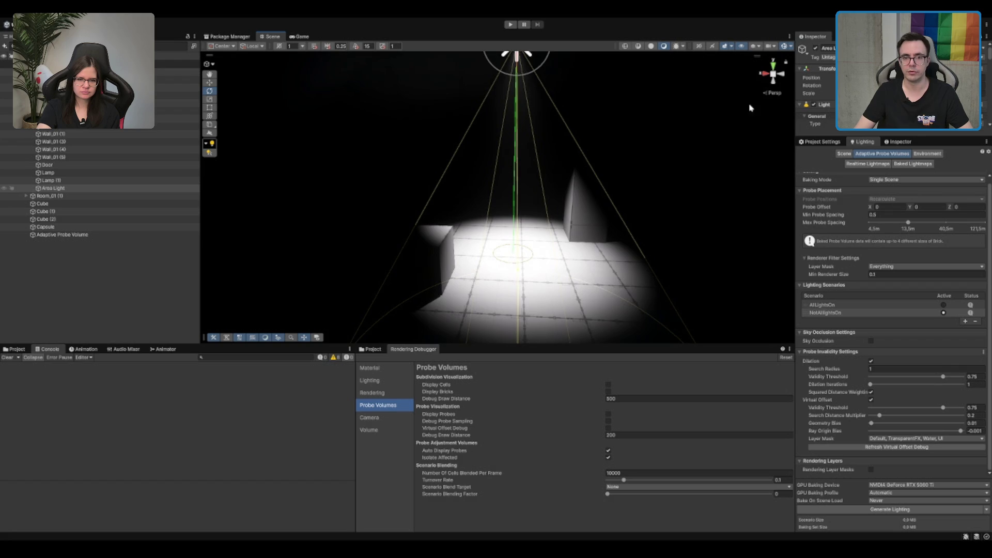
- Lower the Area Light's intensity from about 277 to roughly 81 lumen
scroll(646, 177, "down", 3)
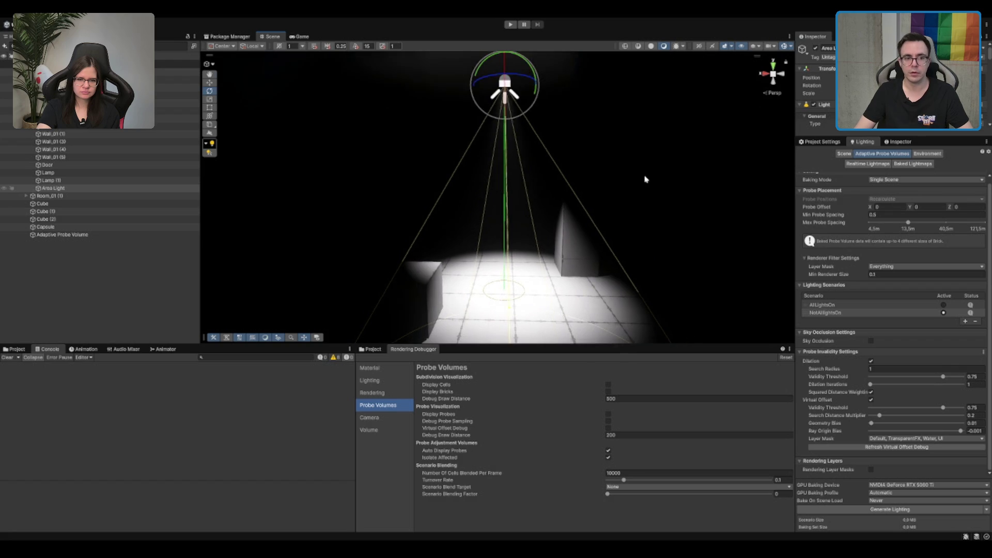
left_click(899, 142)
scroll(609, 196, "up", 3)
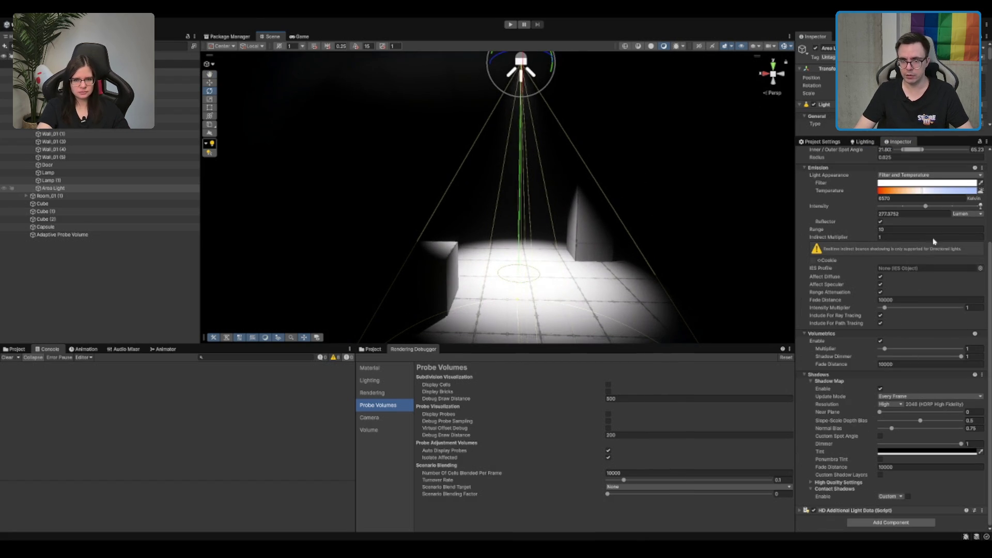
mouse_move(917, 208)
left_mouse_down()
mouse_move(901, 209)
mouse_move(912, 212)
left_mouse_up()
- Frame the light and raise its Volumetrics Multiplier from 1 to about 8.33 for a visible beam
scroll(649, 221, "down", 5)
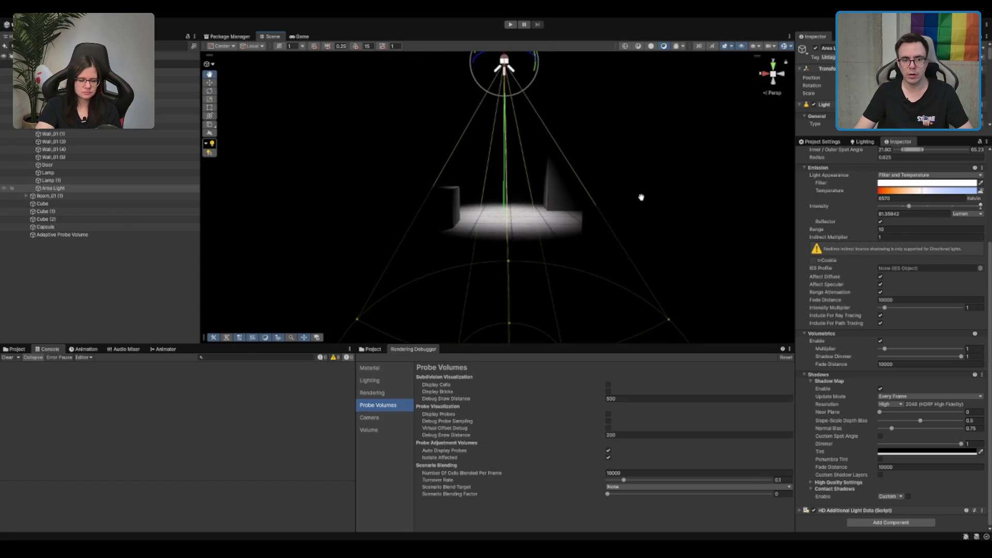
key("f")
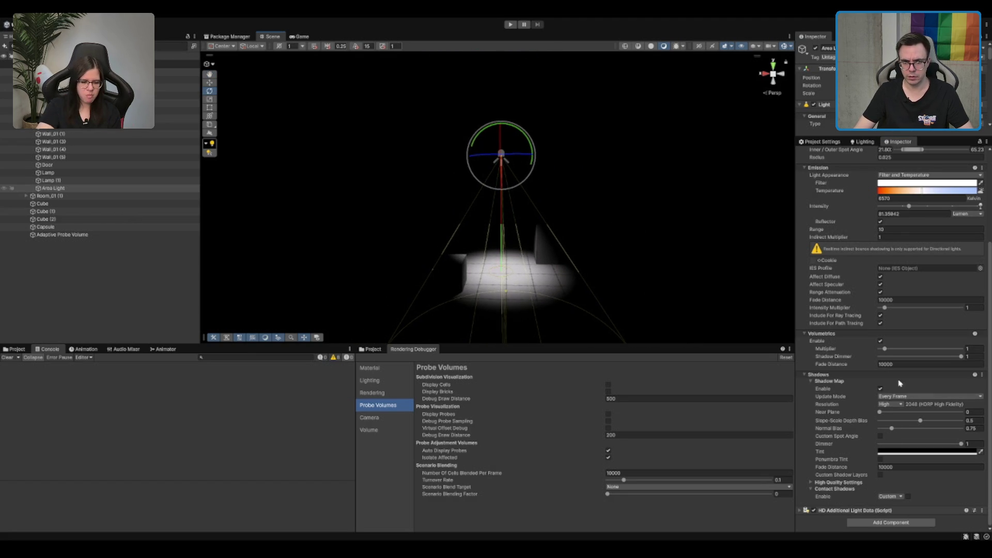
left_click_drag(526, 269, 550, 206)
left_click_drag(897, 349, 925, 349)
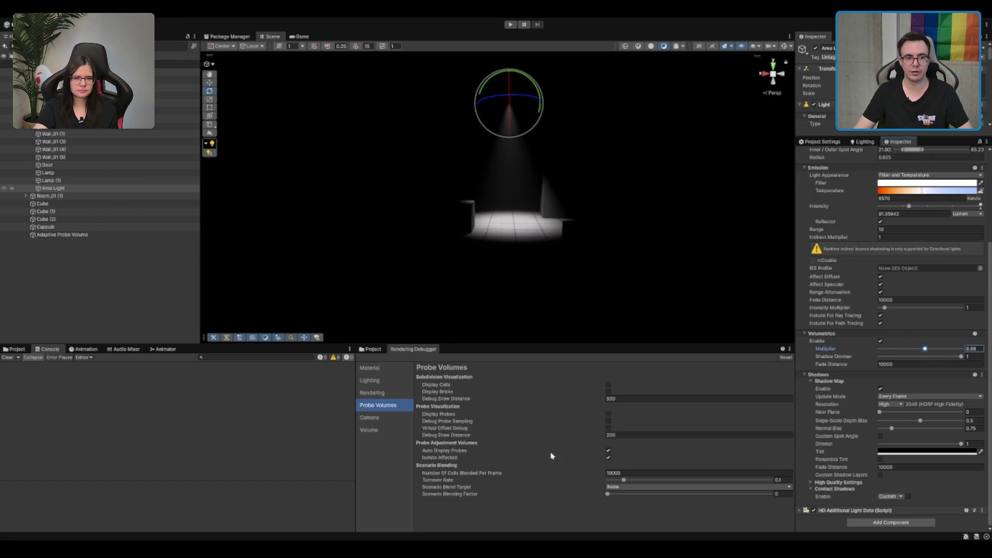
left_click(698, 233)
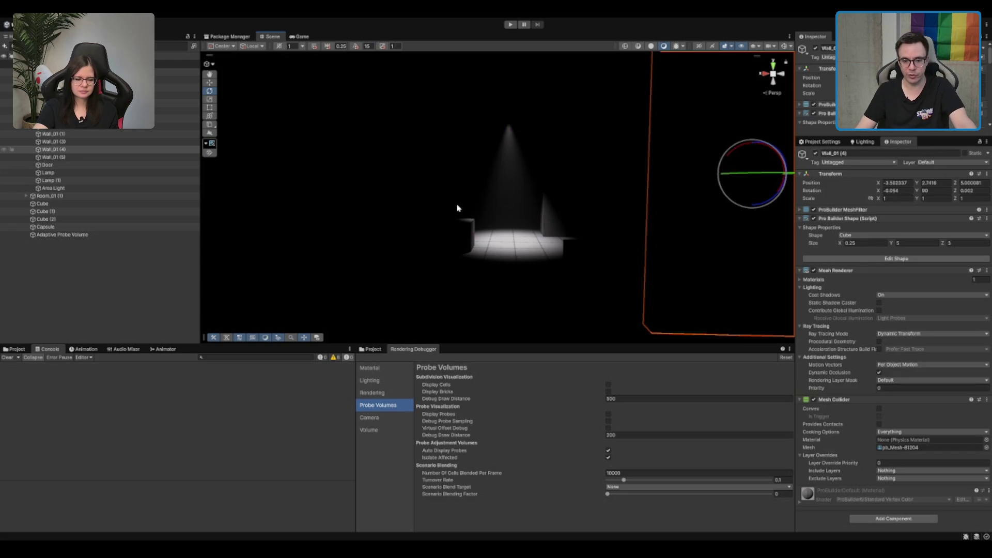
scroll(620, 184, "up", 1)
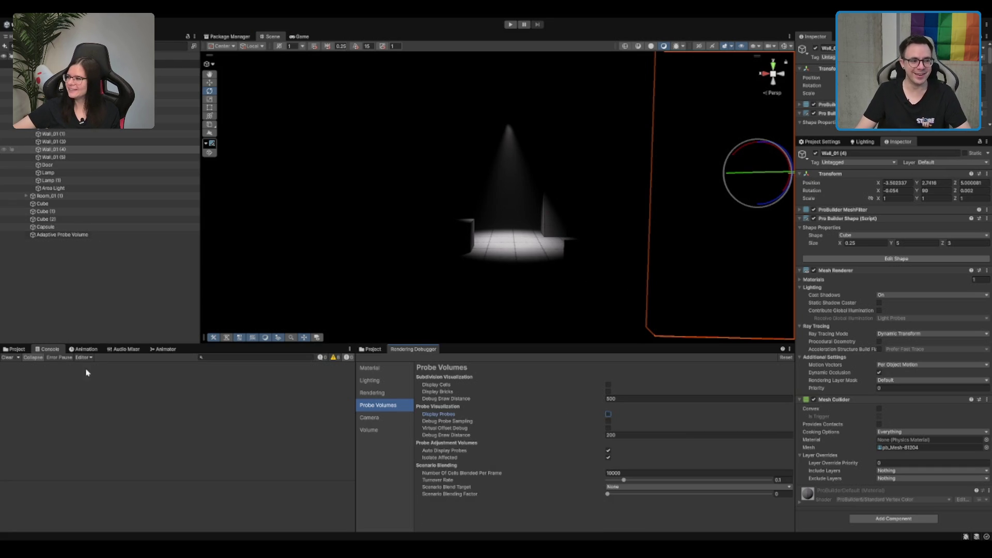
left_click(146, 261)
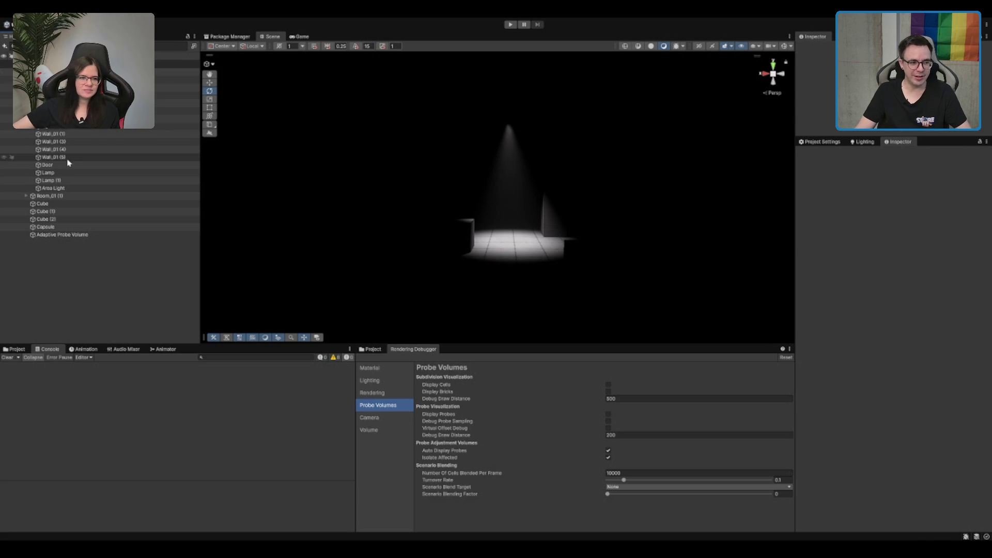
left_click(66, 189)
- Turn on probe display and change the Area Light's type from spot to area
left_click(582, 196)
left_click(569, 178)
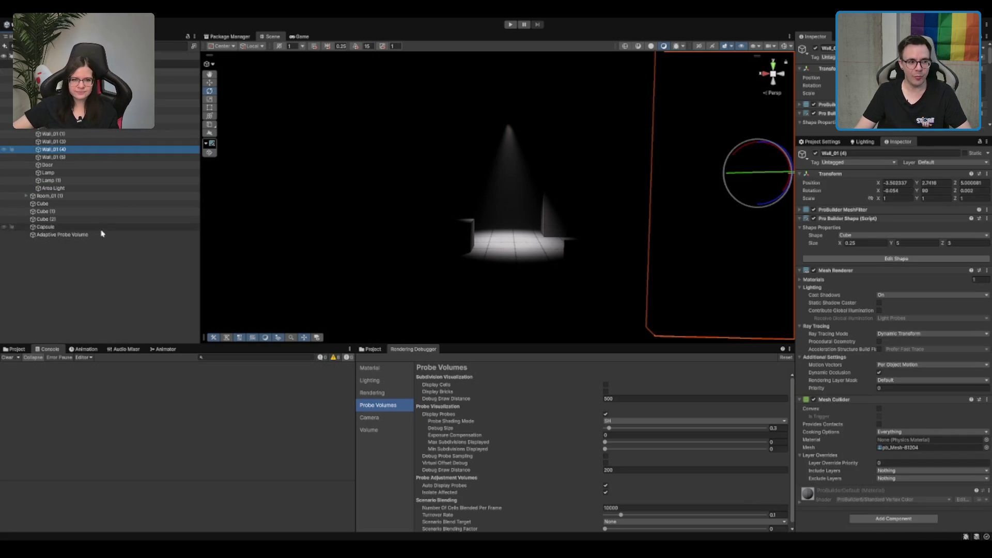
left_click(125, 189)
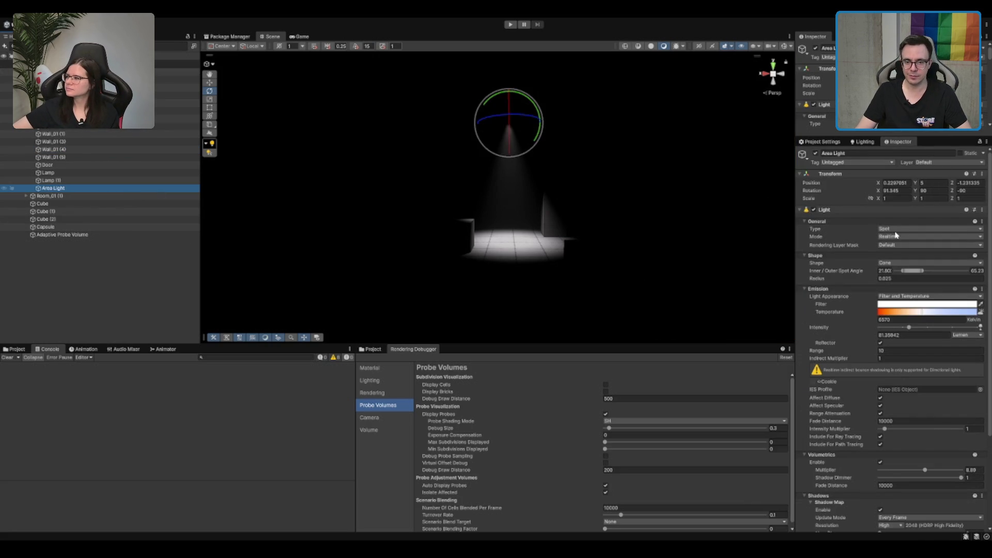
left_click(911, 267)
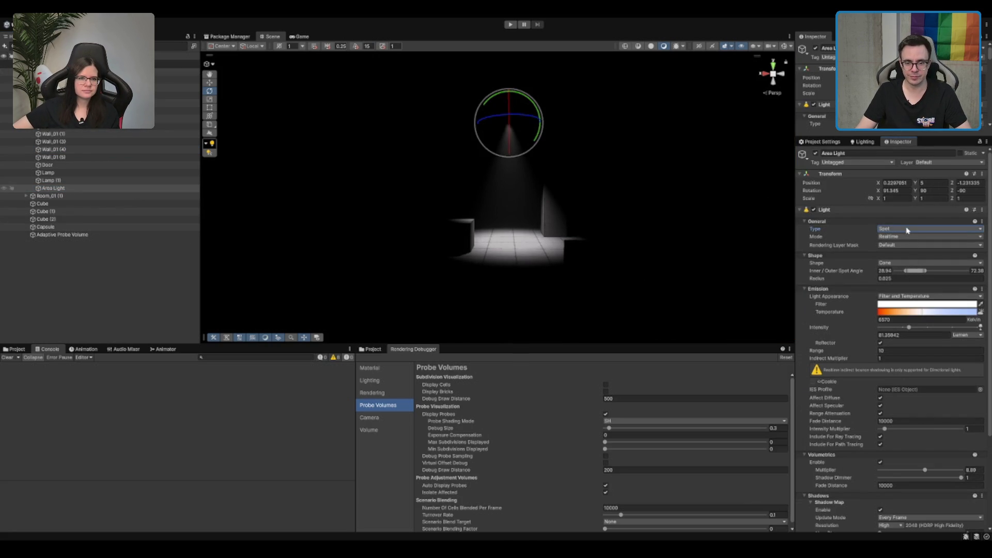
left_click(919, 267)
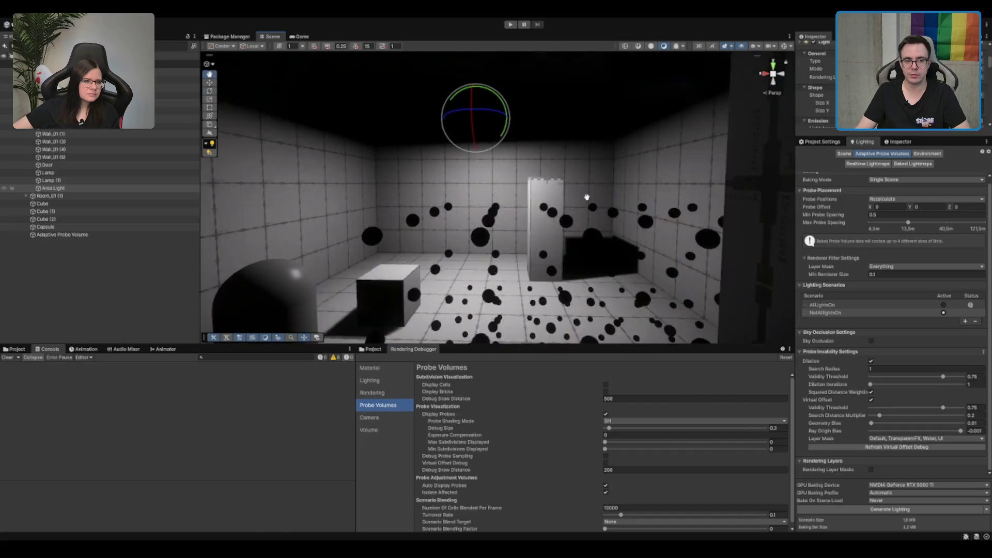
- Make the room objects down through Lamp (1) contribute global illumination
left_click_drag(586, 197, 599, 197)
left_click(145, 235)
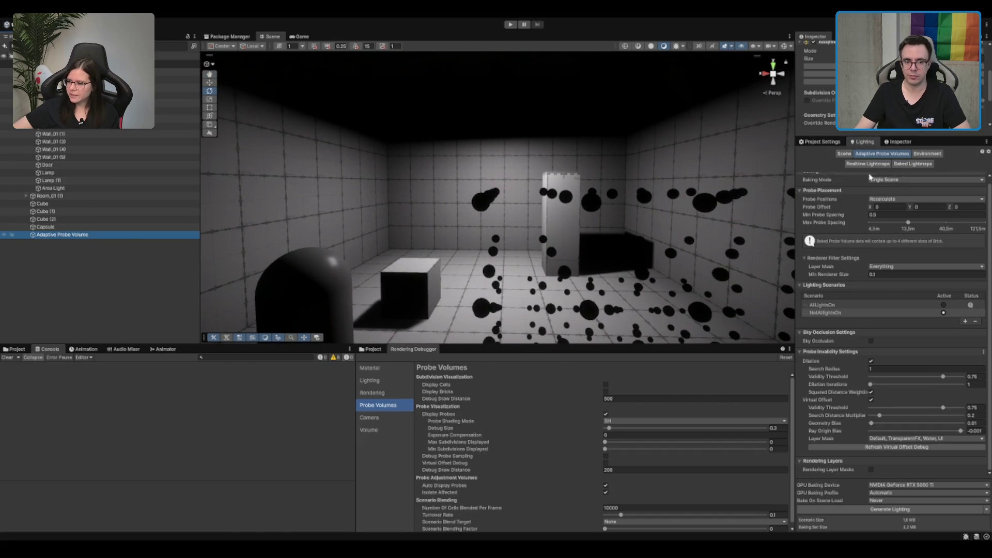
left_click(77, 103)
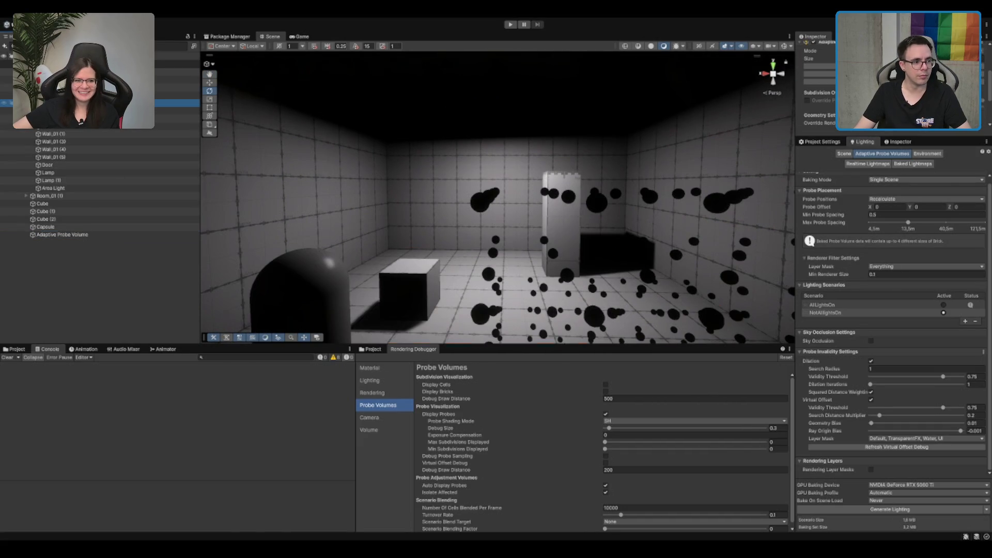
left_click(73, 180, "shift")
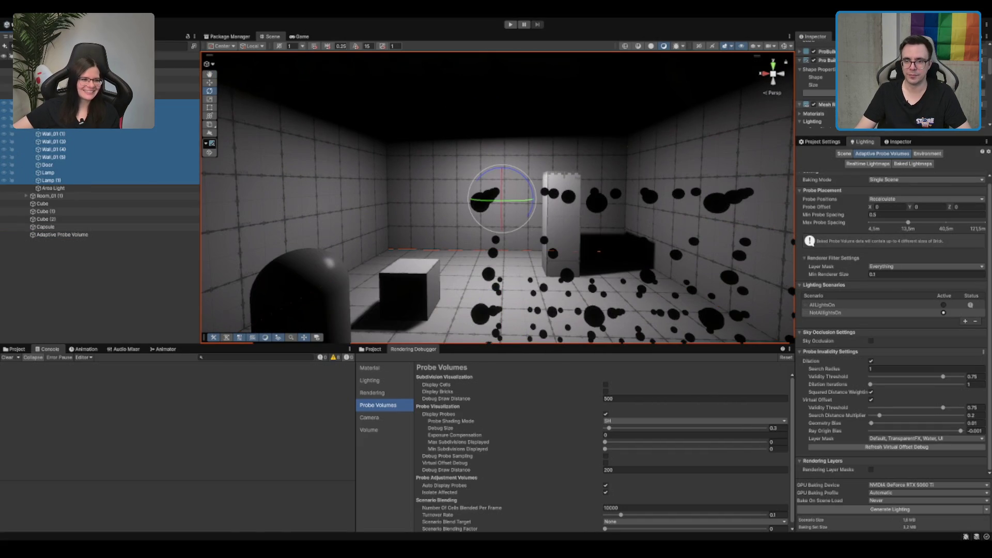
left_click(898, 142)
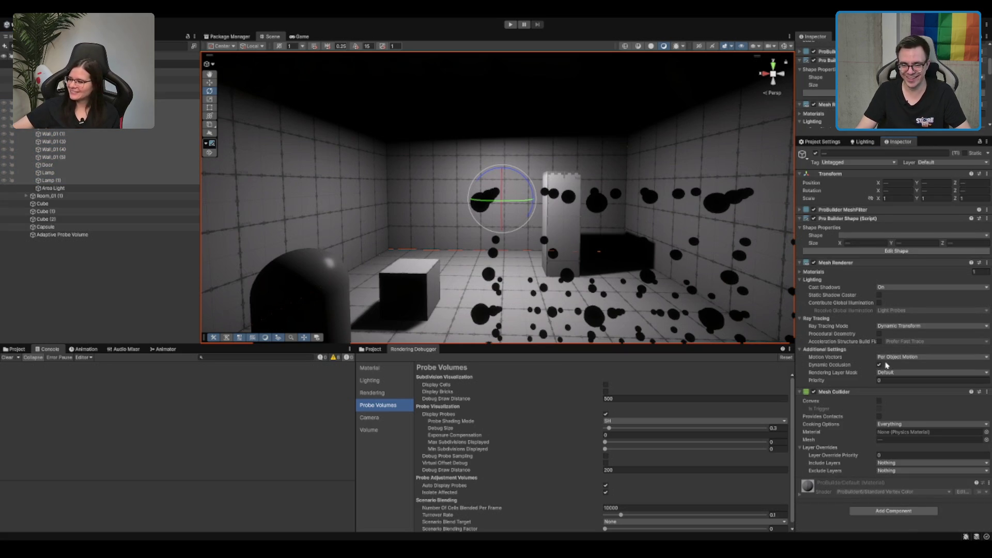
left_click(880, 303)
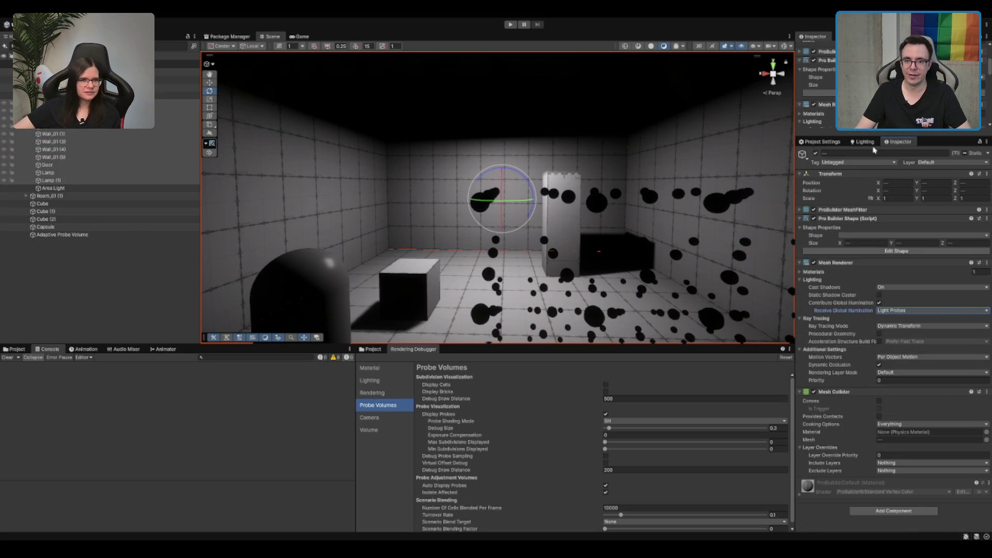
- Generate the scene lighting and inspect the room from new angles
scroll(873, 487, "down", 5)
left_click(878, 510)
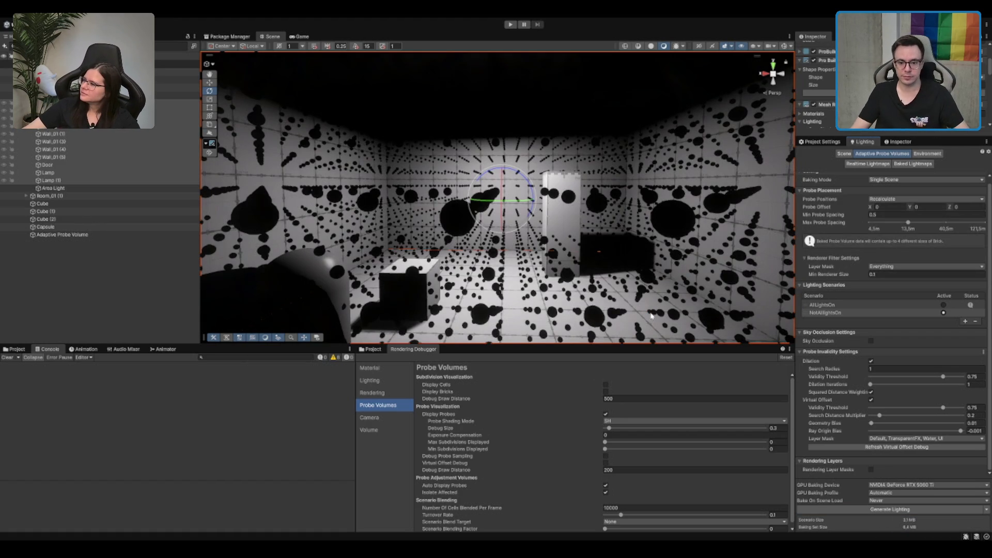
left_click_drag(614, 139, 573, 227)
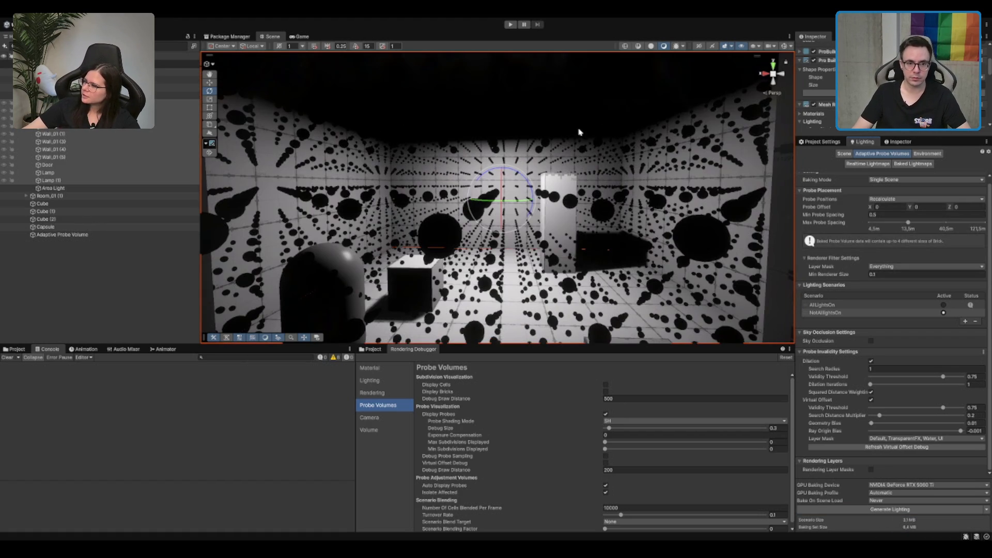
left_click_drag(579, 132, 593, 77)
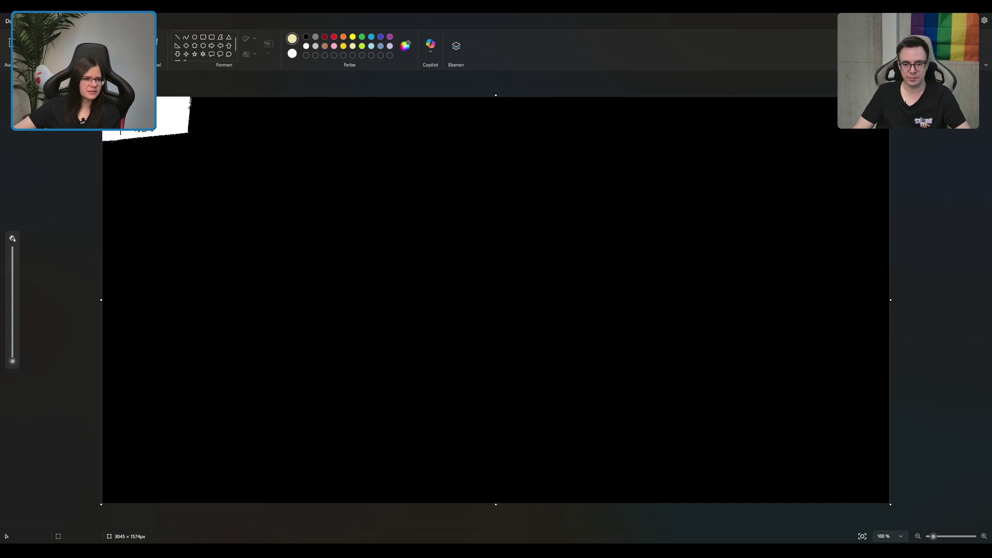
- Undo the accidental canvas resize, black fill and leftover corner stroke
left_click_drag(97, 301, 133, 294)
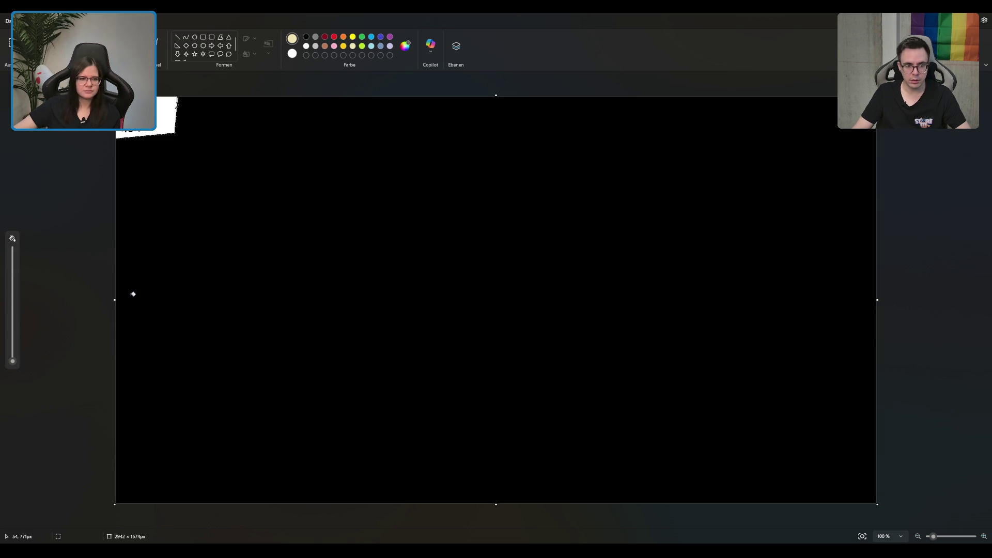
key("ctrl+z")
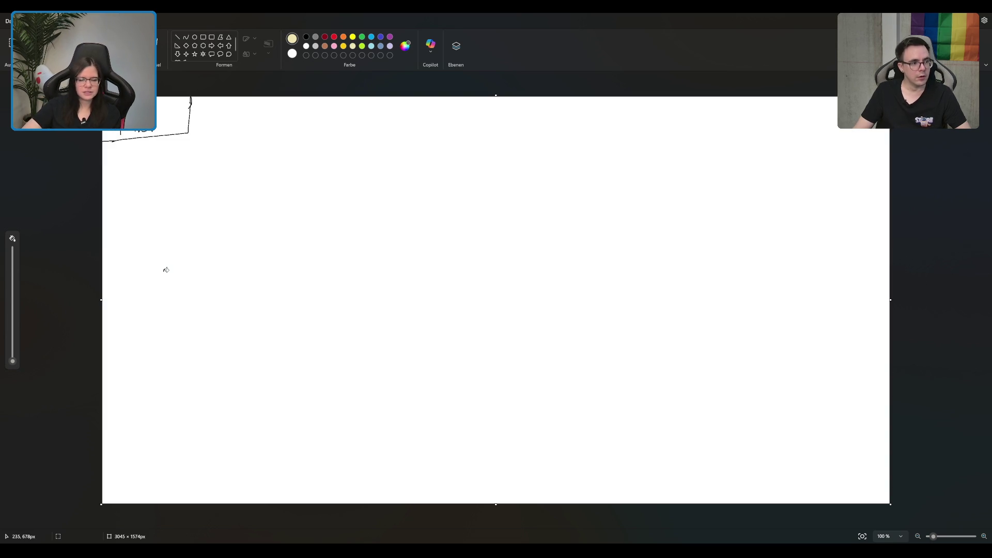
key("ctrl+z")
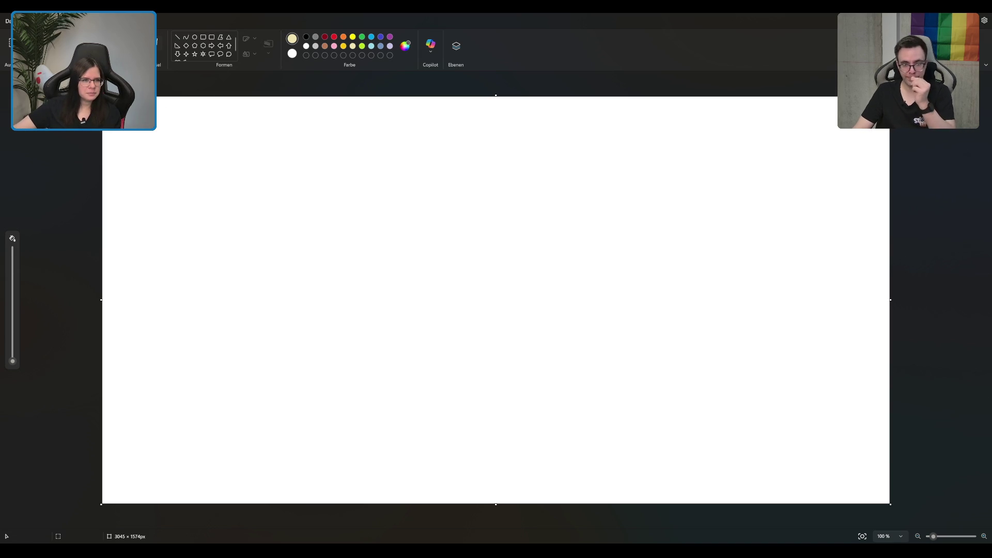
- Handwrite 'Harror' in black at the top, box it, and fill the surrounding background black
left_click(158, 46)
left_click(305, 37)
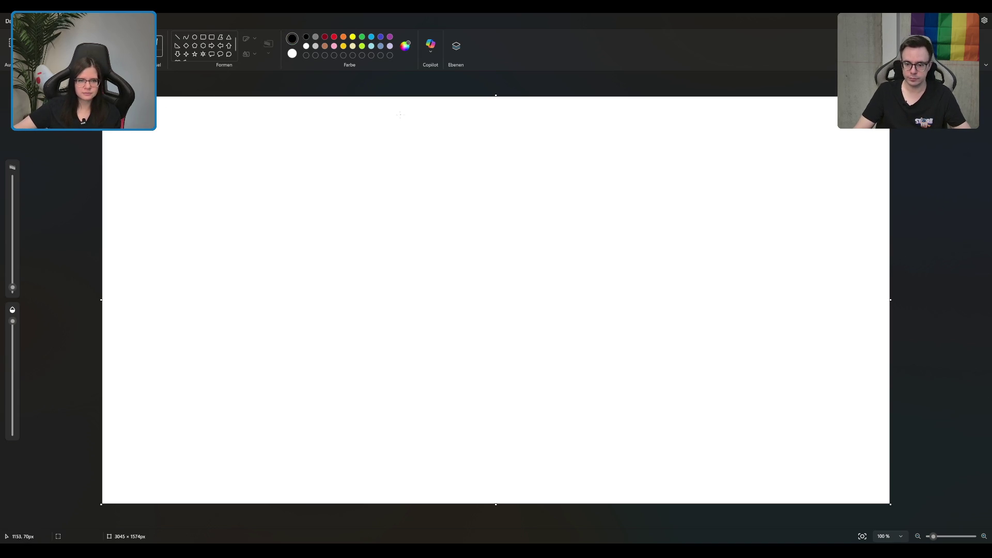
mouse_move(392, 108)
left_mouse_down()
mouse_move(398, 133)
mouse_move(412, 118)
left_mouse_up()
left_click_drag(416, 125, 443, 114)
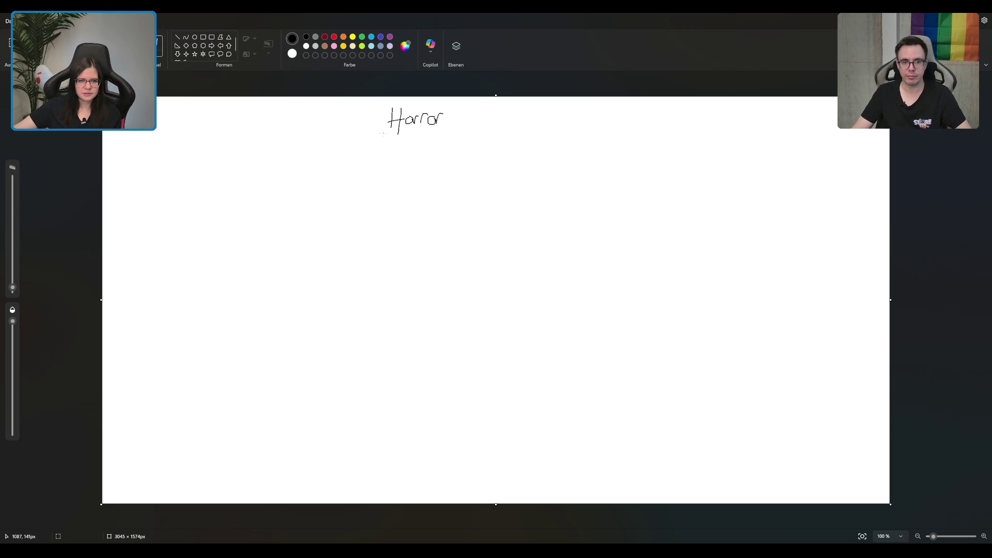
left_click_drag(382, 133, 381, 98)
mouse_move(380, 132)
left_mouse_down()
mouse_move(445, 130)
mouse_move(455, 97)
left_mouse_up()
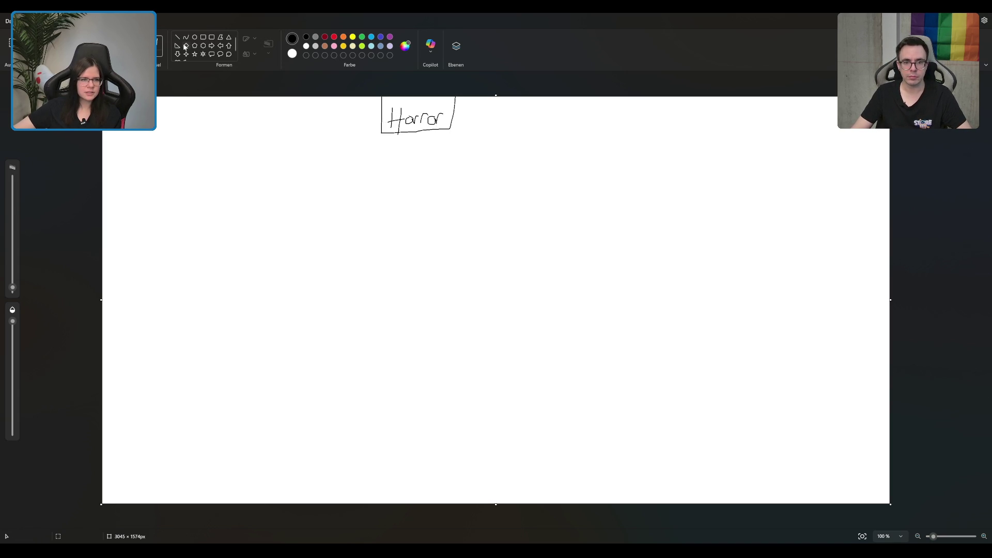
left_click(124, 52)
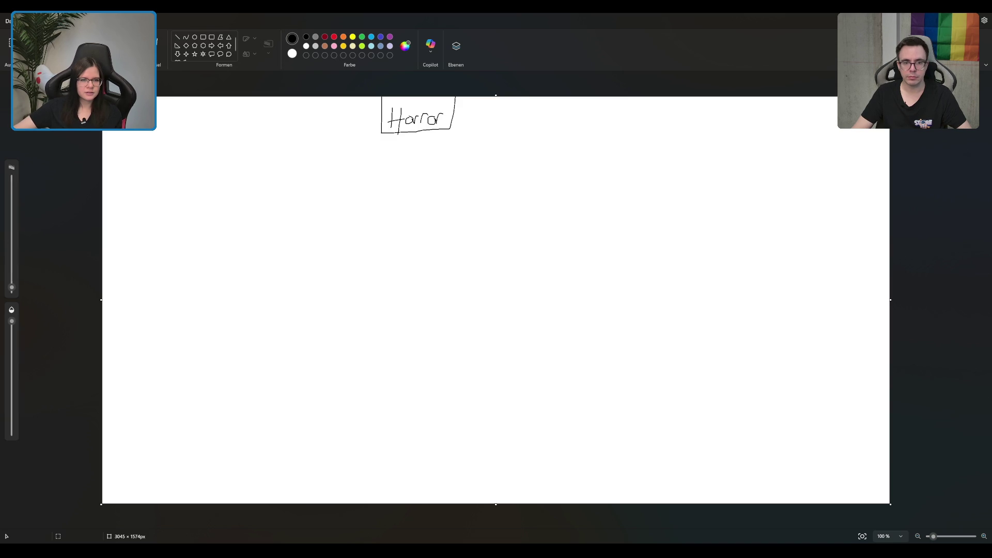
left_click(291, 169)
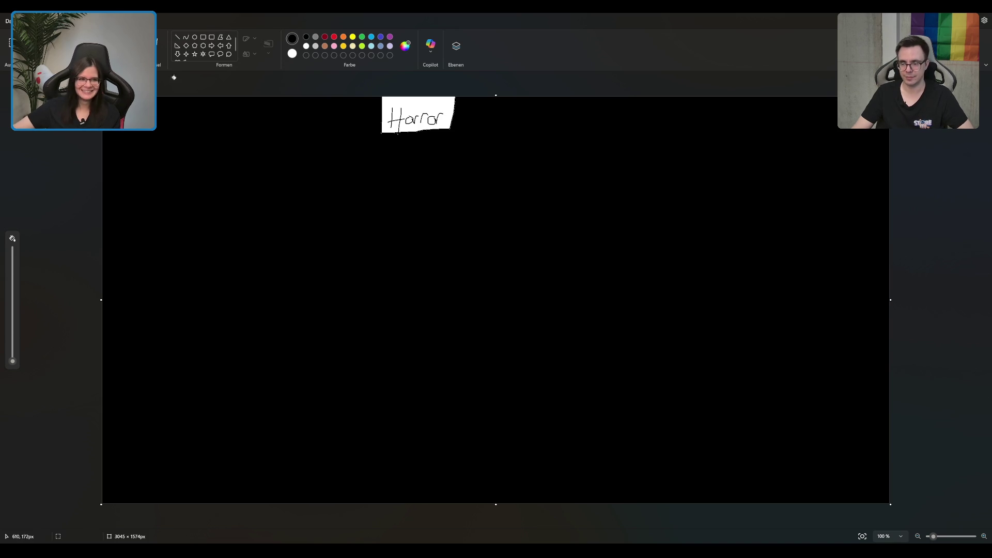
- Set up pale yellow spray painting, testing larger brush sizes and undoing failed cone strokes
left_click(352, 46)
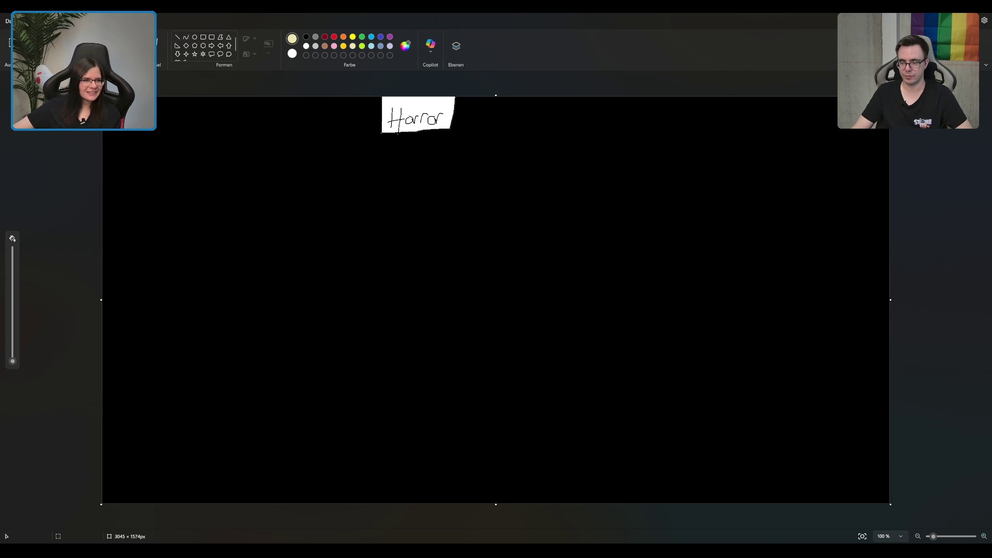
left_click(157, 51)
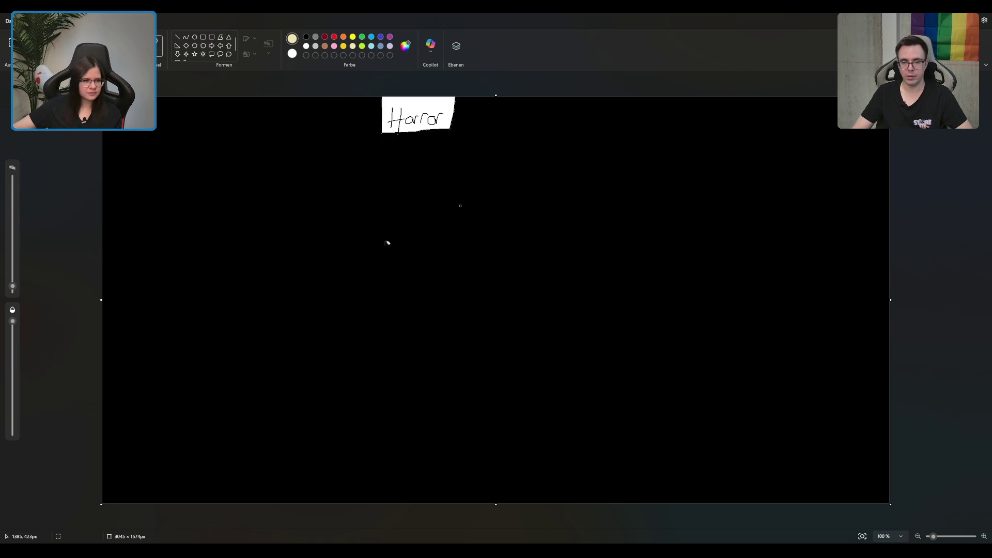
left_click(13, 266)
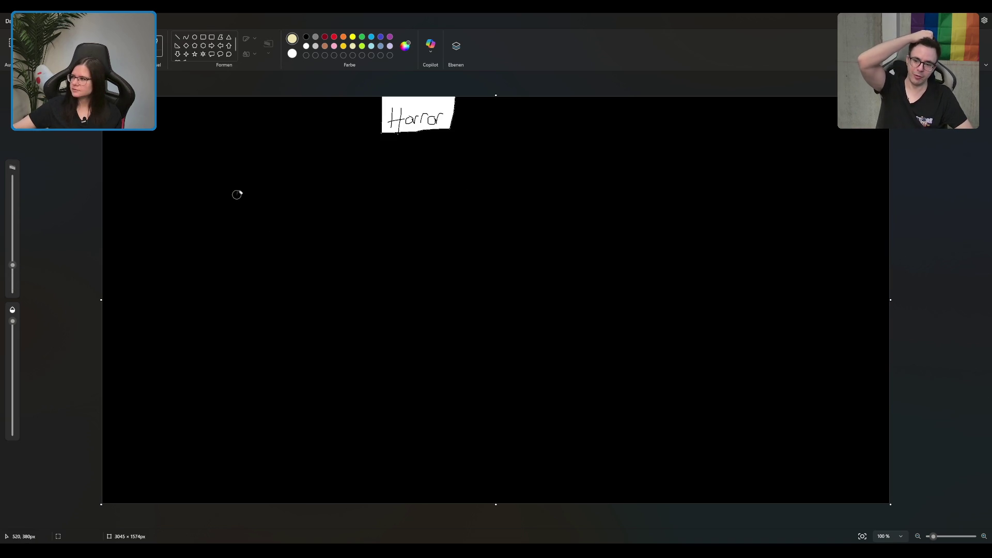
mouse_move(238, 188)
left_mouse_down()
mouse_move(164, 295)
mouse_move(237, 191)
mouse_move(265, 247)
mouse_move(303, 291)
mouse_move(168, 292)
mouse_move(232, 199)
mouse_move(184, 274)
mouse_move(233, 206)
mouse_move(204, 290)
left_mouse_up()
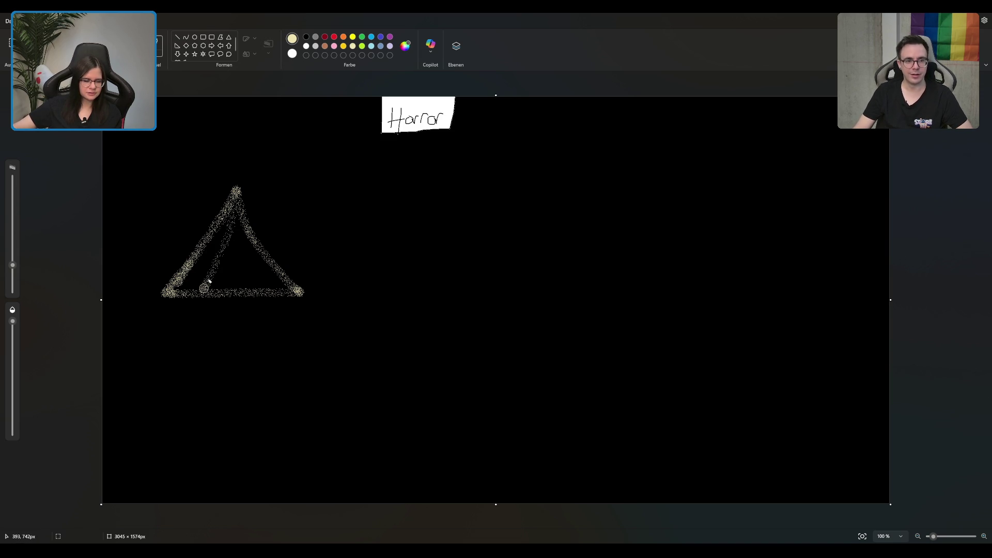
key("ctrl+z")
key("ctrl+z")
key("ctrl+z")
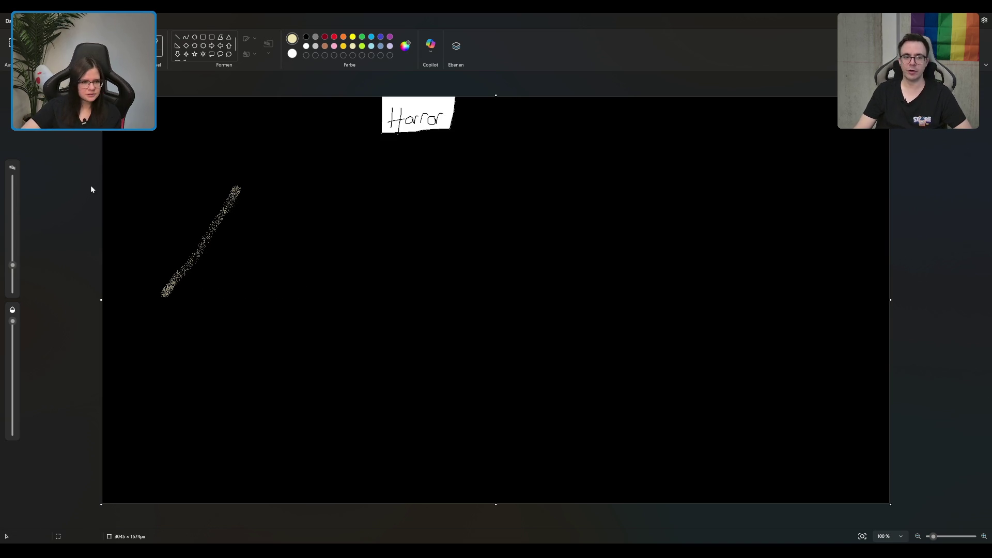
left_click_drag(12, 265, 12, 201)
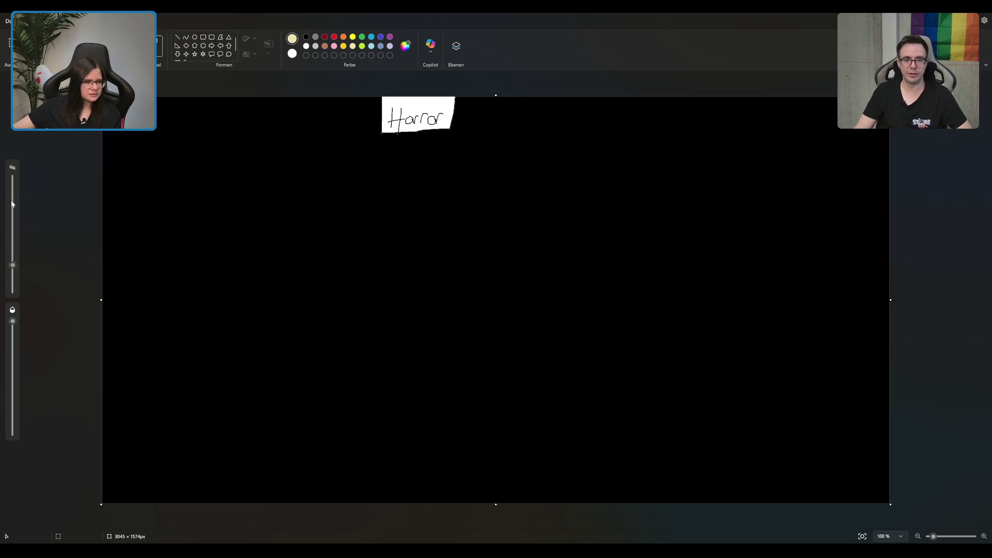
mouse_move(213, 177)
left_mouse_down()
mouse_move(190, 237)
mouse_move(146, 288)
mouse_move(135, 258)
left_mouse_up()
key("ctrl+z")
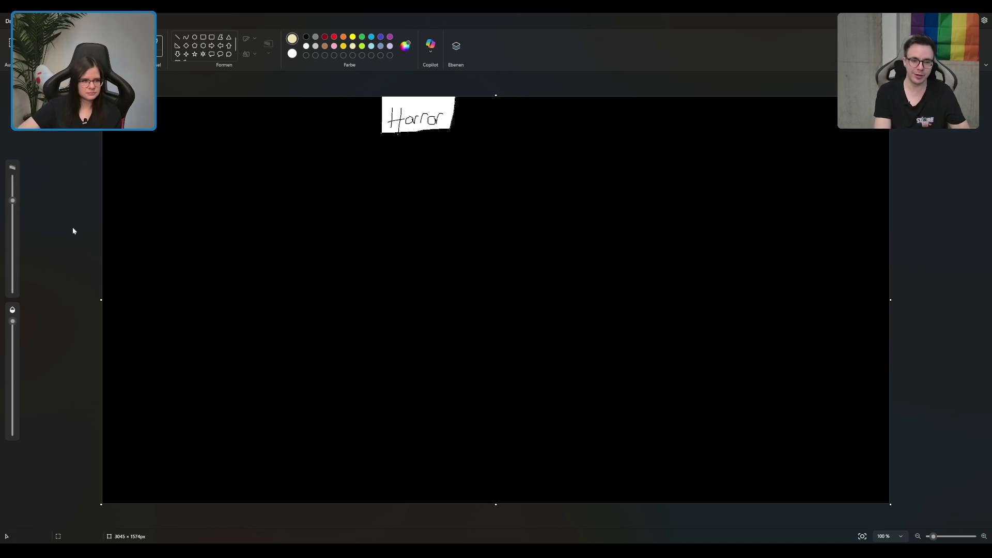
- Spray a filled inverted-V light cone on the left with a slightly smaller brush
left_click_drag(13, 201, 12, 230)
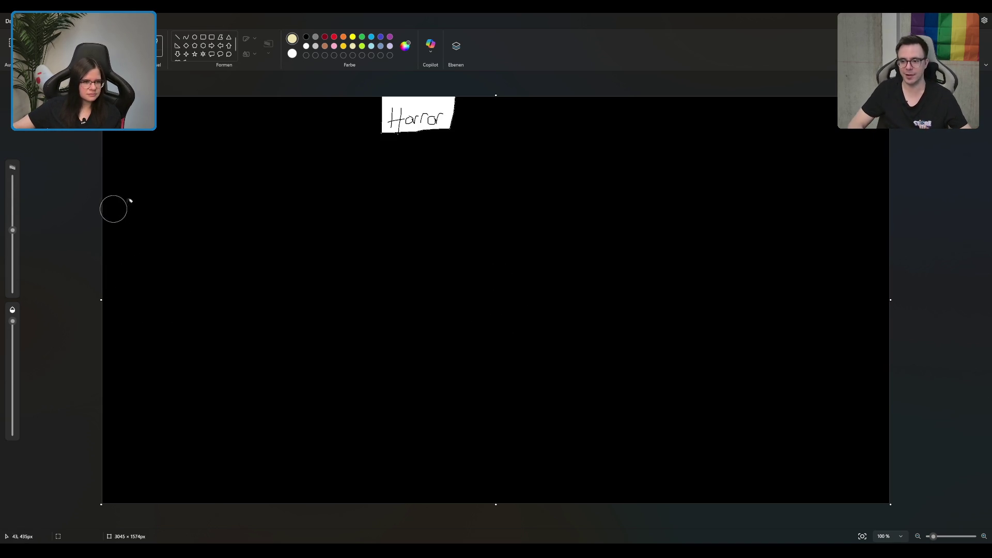
mouse_move(207, 183)
left_mouse_down()
mouse_move(150, 241)
mouse_move(207, 203)
mouse_move(206, 188)
mouse_move(281, 263)
left_mouse_up()
left_click_drag(212, 214, 256, 279)
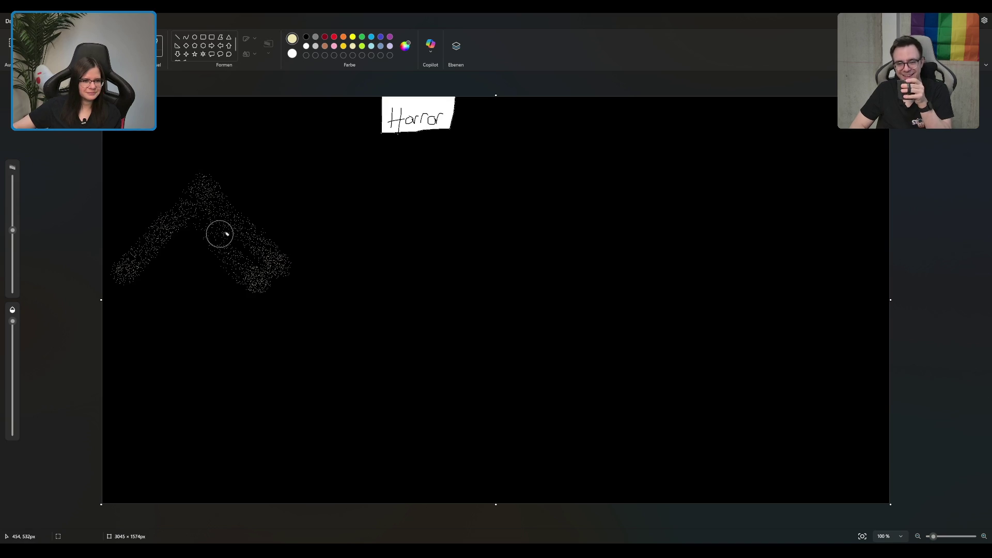
mouse_move(212, 245)
left_mouse_down()
mouse_move(202, 281)
mouse_move(203, 253)
mouse_move(221, 277)
mouse_move(186, 236)
mouse_move(149, 270)
mouse_move(169, 266)
mouse_move(175, 287)
mouse_move(170, 276)
left_mouse_up()
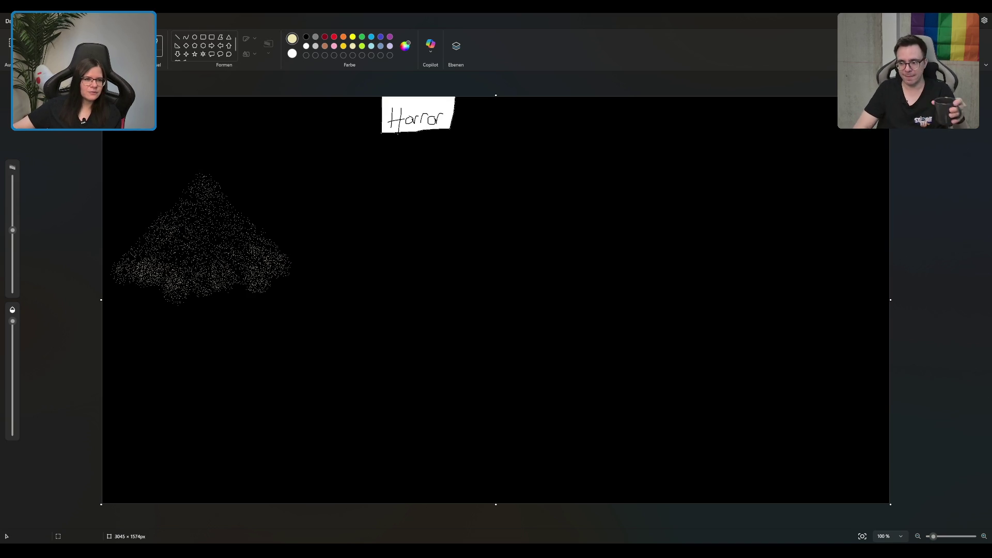
- Draw a small bright-yellow lamp at the cone's tip with a fine brush
left_click(352, 37)
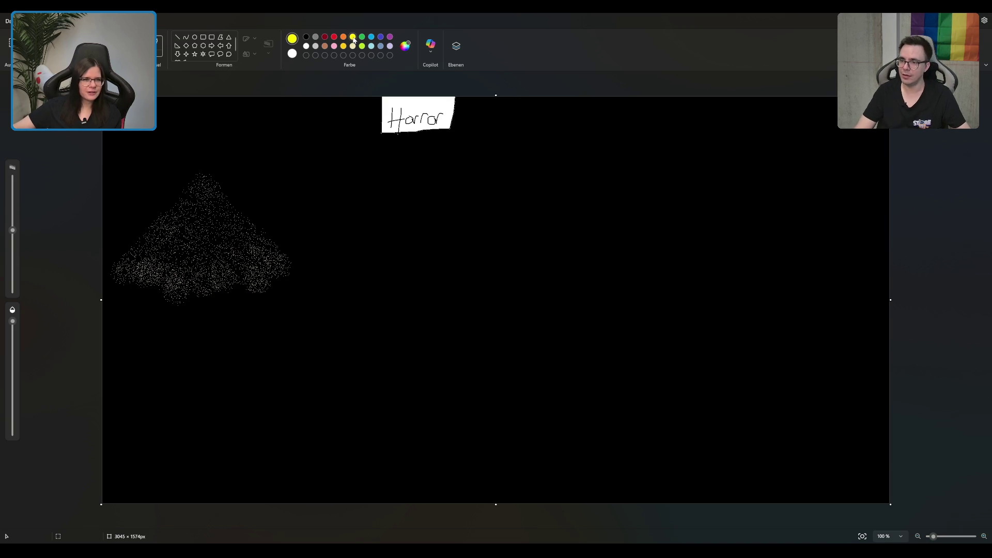
left_click(159, 50)
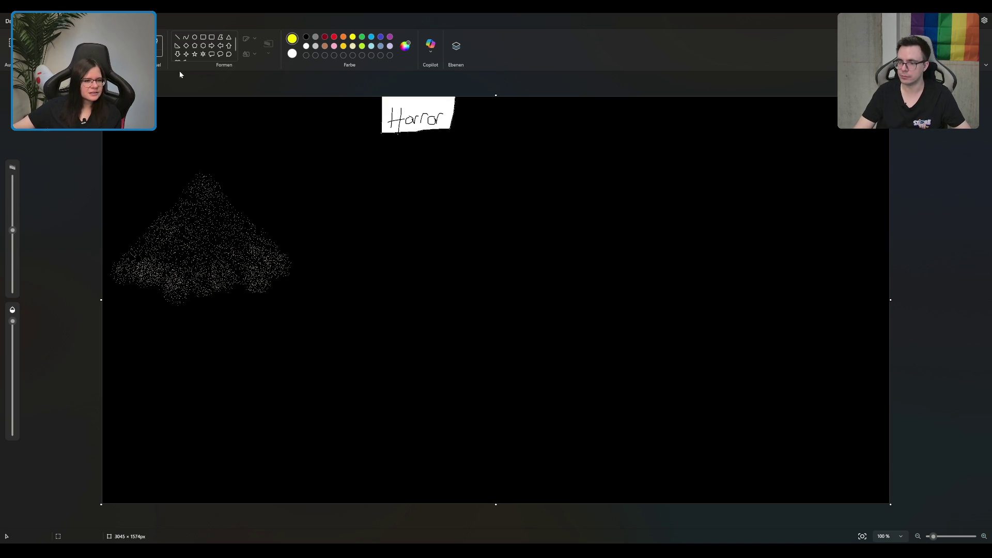
left_click_drag(205, 166, 207, 168)
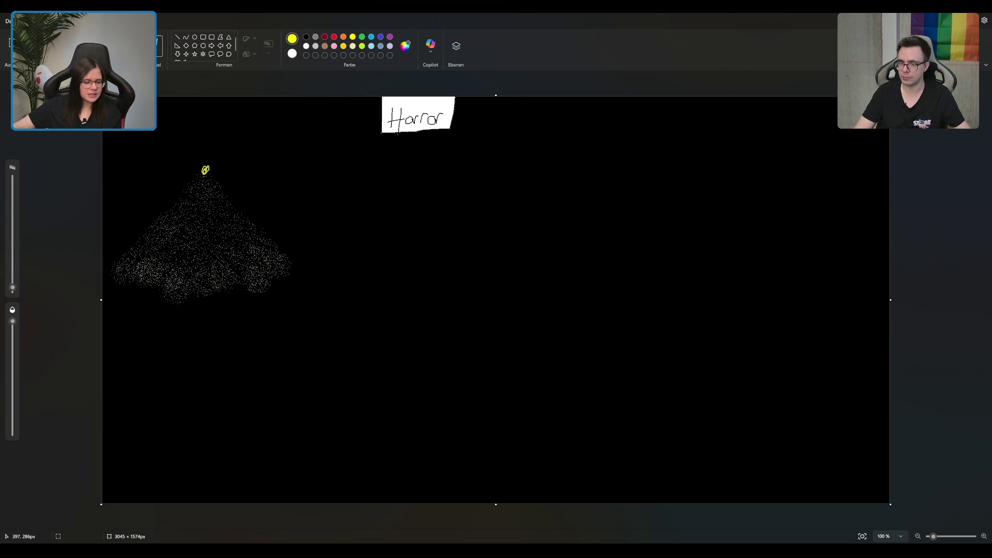
- Draw a red stick figure with a round head, body and angry face inside the cone
left_click(334, 37)
mouse_move(199, 216)
left_mouse_down()
mouse_move(192, 231)
mouse_move(203, 218)
left_mouse_up()
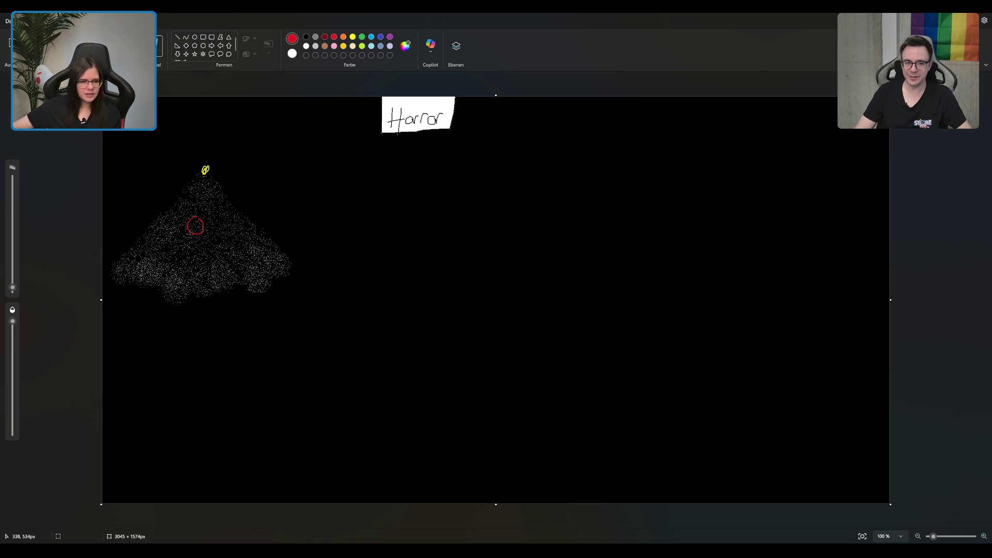
mouse_move(194, 234)
left_mouse_down()
mouse_move(193, 248)
mouse_move(209, 239)
mouse_move(182, 238)
mouse_move(190, 259)
mouse_move(167, 267)
mouse_move(203, 269)
left_mouse_up()
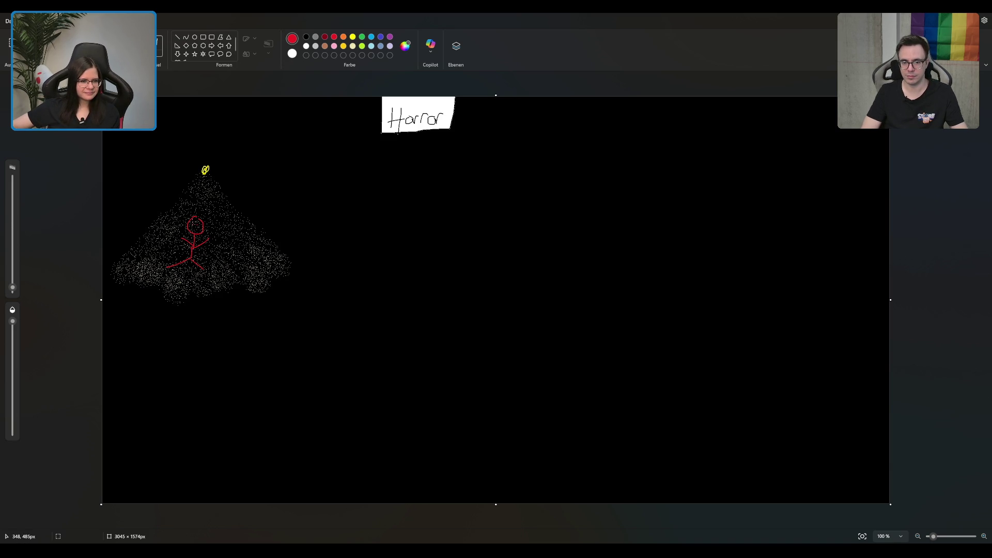
left_click_drag(193, 224, 196, 223)
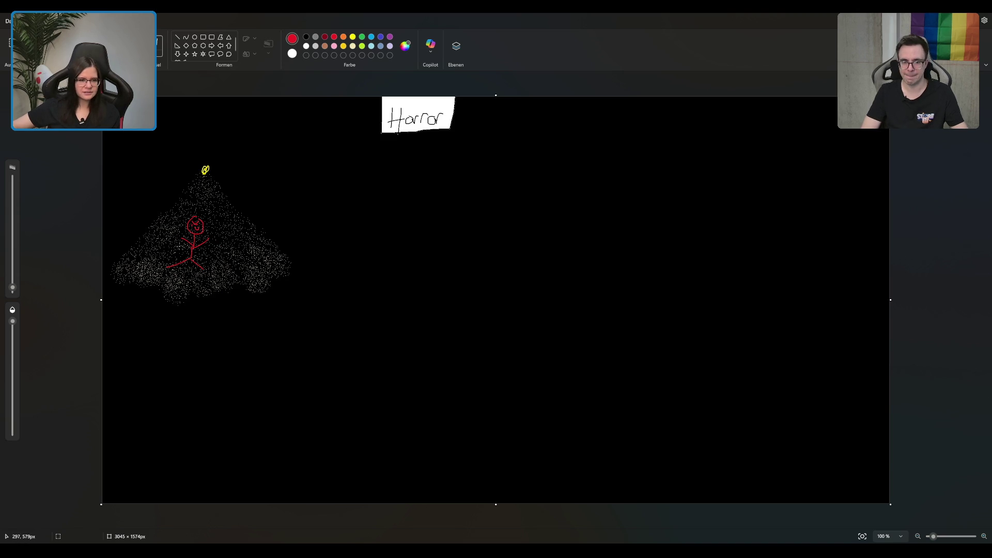
- Zoom to about 408% on the red stick figure and centre it in view
scroll(178, 246, "up", 5)
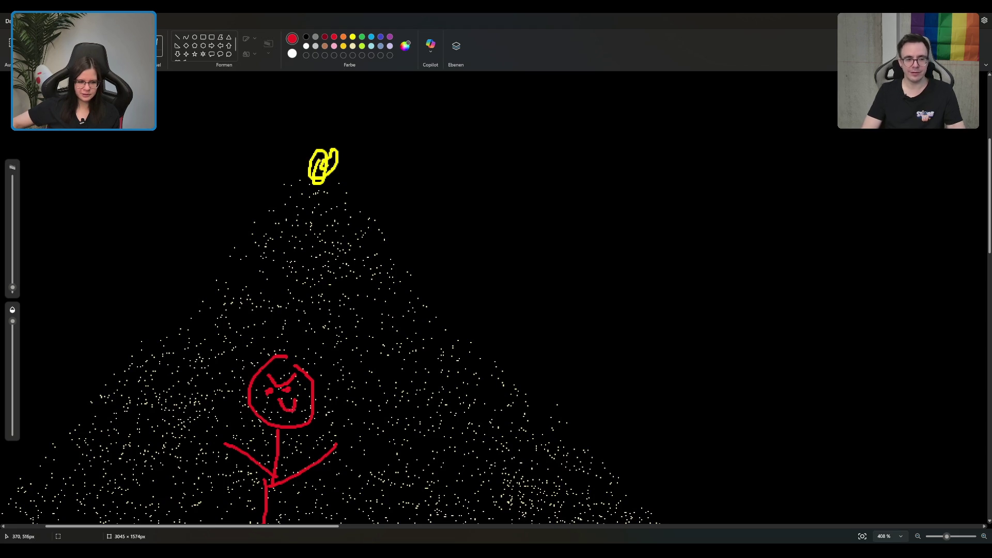
scroll(289, 394, "down", 5)
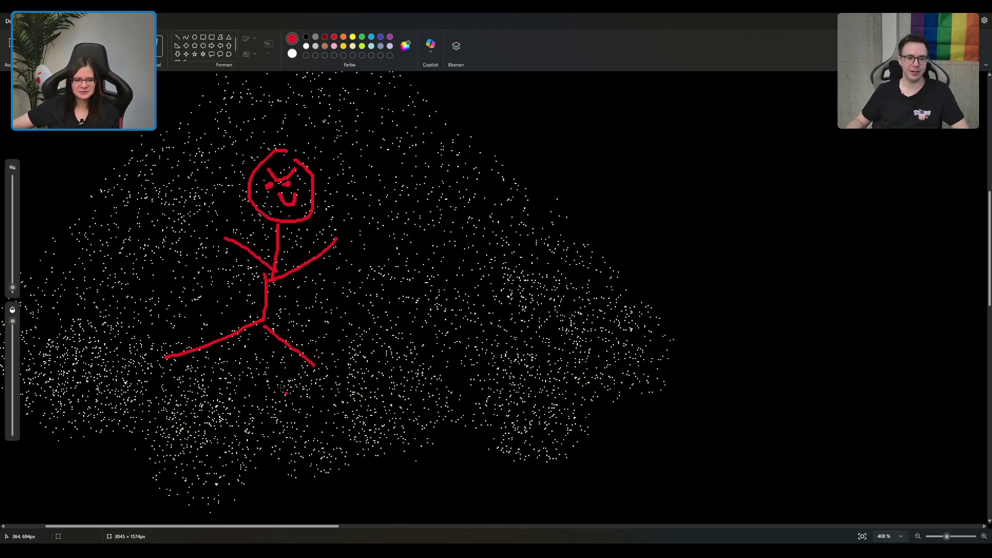
scroll(226, 365, "down", 8)
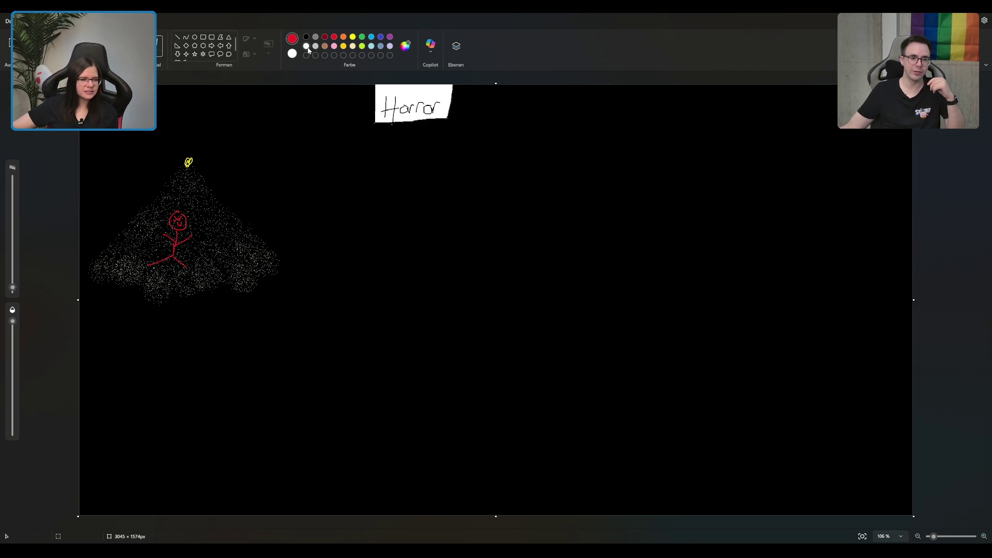
- Handwrite 'Anomaly – Game' in white beside the lamp-lit figure
left_click(306, 46)
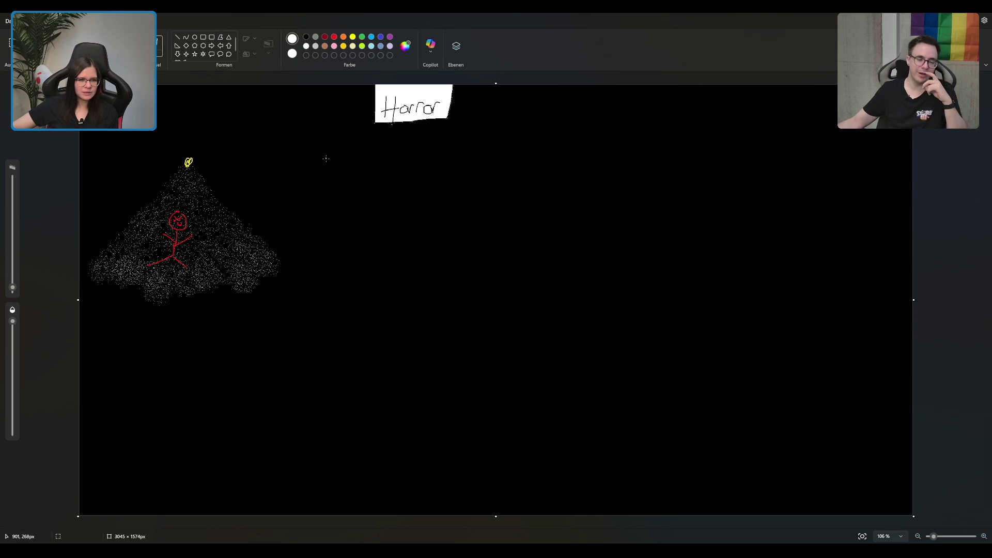
mouse_move(334, 174)
left_mouse_down()
mouse_move(339, 150)
mouse_move(342, 175)
mouse_move(344, 163)
left_mouse_up()
mouse_move(345, 170)
left_mouse_down()
mouse_move(350, 160)
mouse_move(382, 170)
mouse_move(401, 159)
mouse_move(387, 195)
mouse_move(419, 166)
mouse_move(483, 162)
left_mouse_up()
- Begin the second idea on the line below, starting 'Klappse-E'
left_click(329, 197)
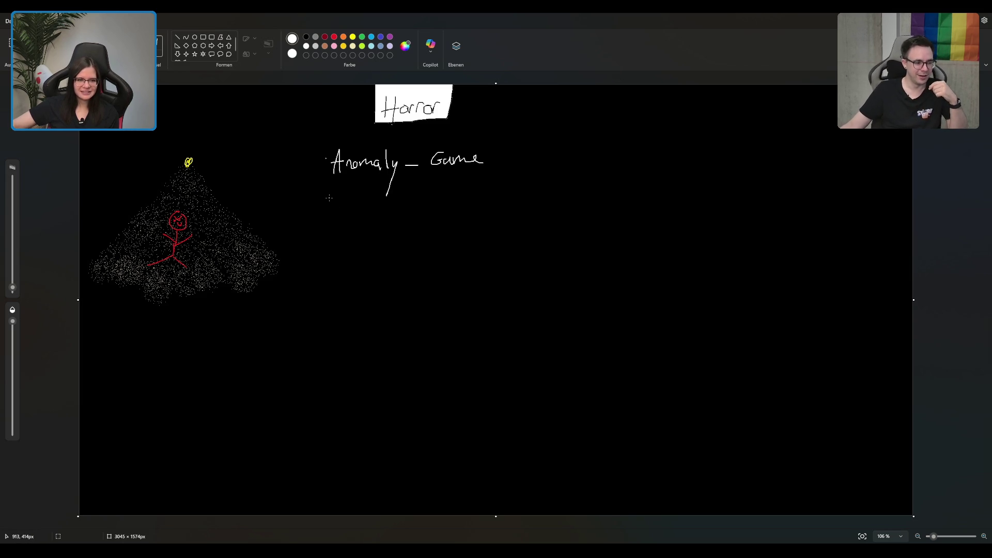
left_click_drag(342, 191, 341, 212)
mouse_move(353, 193)
left_mouse_down()
mouse_move(345, 203)
mouse_move(357, 212)
mouse_move(365, 203)
mouse_move(428, 206)
left_mouse_up()
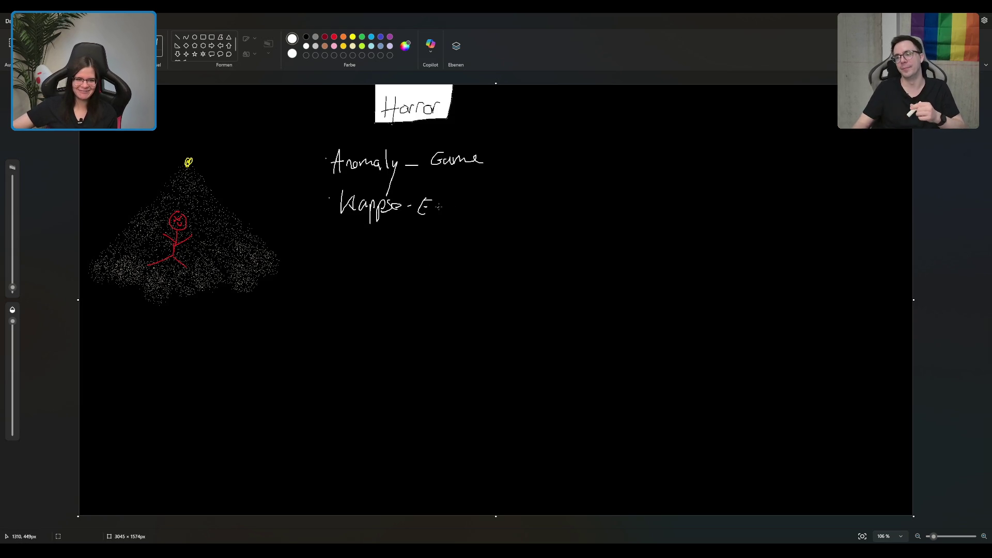
- Complete the second line as 'Klappse - Escape Room' and mark a new bullet below
mouse_move(439, 202)
left_mouse_down()
mouse_move(433, 215)
mouse_move(457, 210)
mouse_move(459, 224)
left_mouse_up()
left_click_drag(458, 203, 491, 210)
mouse_move(497, 199)
left_mouse_down()
mouse_move(492, 206)
mouse_move(519, 203)
left_mouse_up()
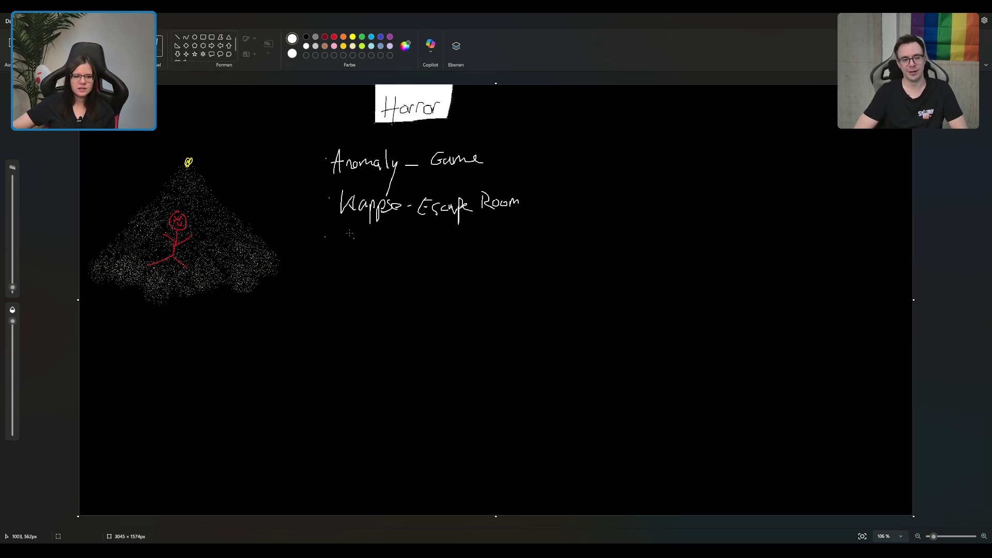
- Handwrite 'Horror Hund - Pflege - Sim' on the third line, with a few trailing strokes
mouse_move(340, 231)
left_mouse_down()
mouse_move(338, 255)
mouse_move(349, 242)
mouse_move(450, 250)
mouse_move(454, 239)
mouse_move(456, 255)
mouse_move(477, 244)
mouse_move(470, 269)
mouse_move(501, 239)
mouse_move(500, 251)
mouse_move(515, 240)
mouse_move(524, 247)
mouse_move(497, 244)
left_mouse_up()
left_click(395, 250)
left_click(403, 250)
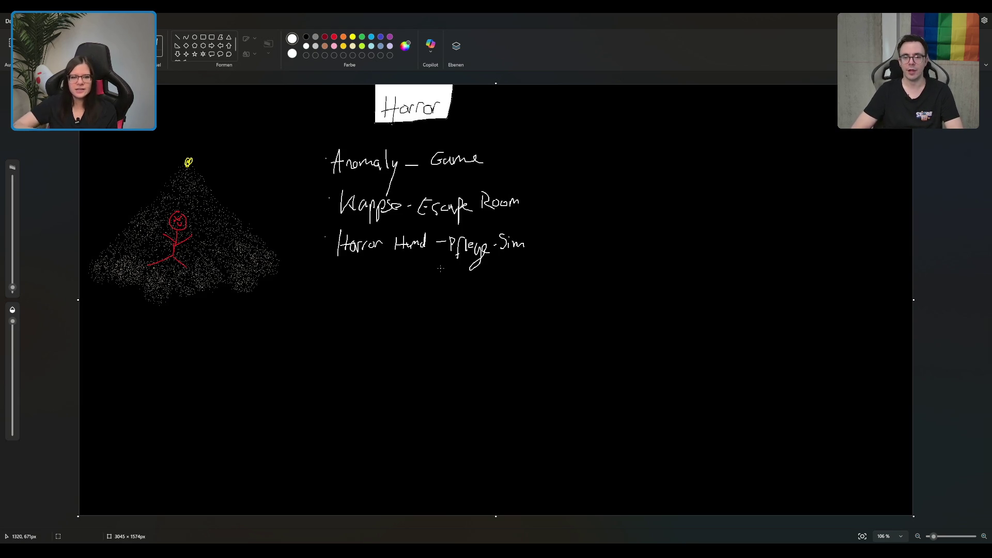
mouse_move(533, 234)
left_mouse_down()
mouse_move(524, 253)
mouse_move(548, 244)
left_mouse_up()
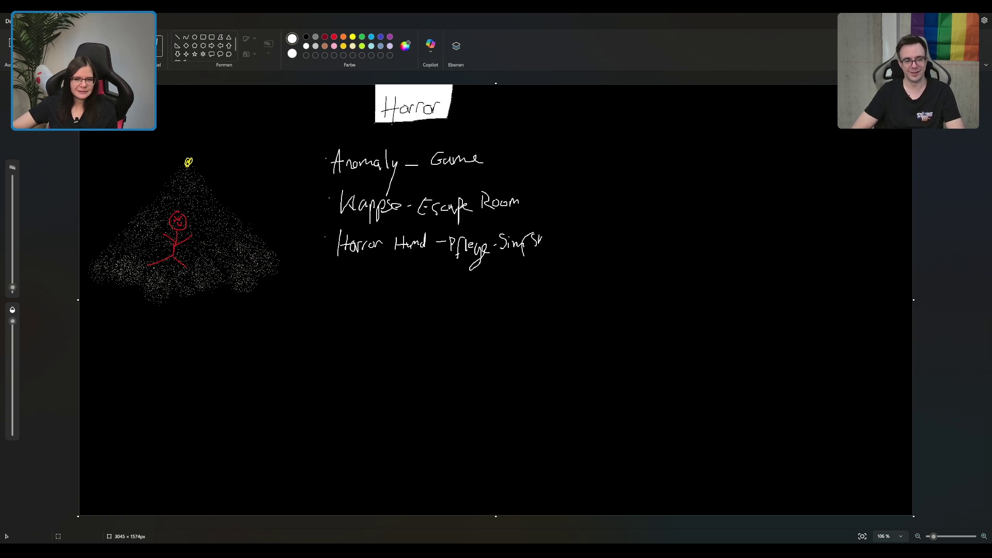
- Undo the stray strokes after Sim and handwrite '· Skin-Walker - Detect (wie Anomaly - Game)' as the fourth idea
key("ctrl+z")
key("ctrl+z")
key("ctrl+z")
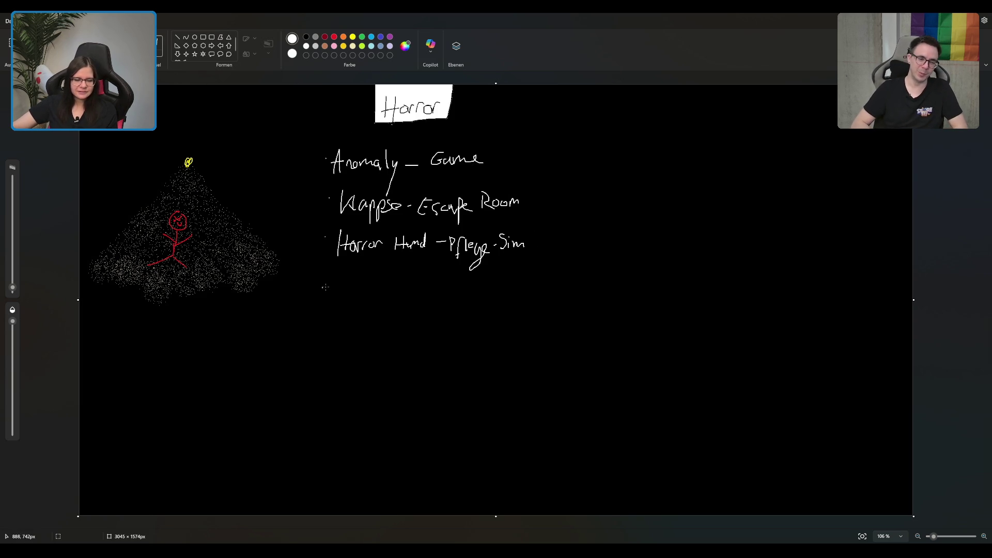
left_click(326, 285)
mouse_move(347, 279)
left_mouse_down()
mouse_move(339, 299)
mouse_move(359, 284)
mouse_move(365, 297)
mouse_move(400, 282)
mouse_move(415, 299)
mouse_move(450, 289)
mouse_move(456, 304)
mouse_move(493, 304)
mouse_move(536, 288)
mouse_move(554, 302)
mouse_move(597, 283)
mouse_move(604, 296)
mouse_move(646, 279)
mouse_move(650, 310)
mouse_move(675, 290)
left_mouse_up()
left_click(409, 281)
mouse_move(695, 281)
left_mouse_down()
mouse_move(687, 285)
mouse_move(696, 292)
mouse_move(747, 286)
mouse_move(757, 301)
left_mouse_up()
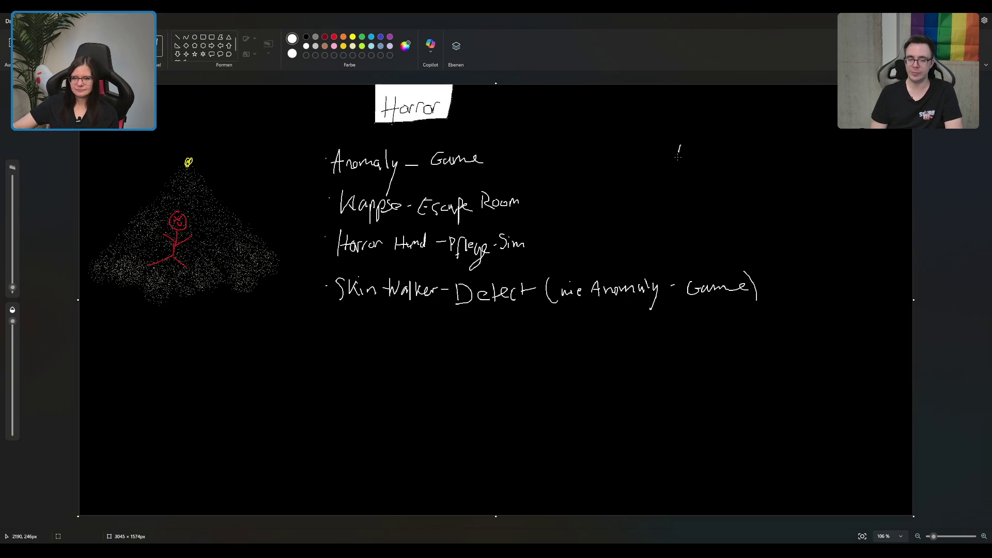
- Sketch the dog's head with two floppy ears in white near the top right
mouse_move(680, 145)
left_mouse_down()
mouse_move(695, 179)
mouse_move(718, 151)
left_mouse_up()
mouse_move(695, 118)
left_mouse_down()
mouse_move(643, 159)
mouse_move(679, 161)
left_mouse_up()
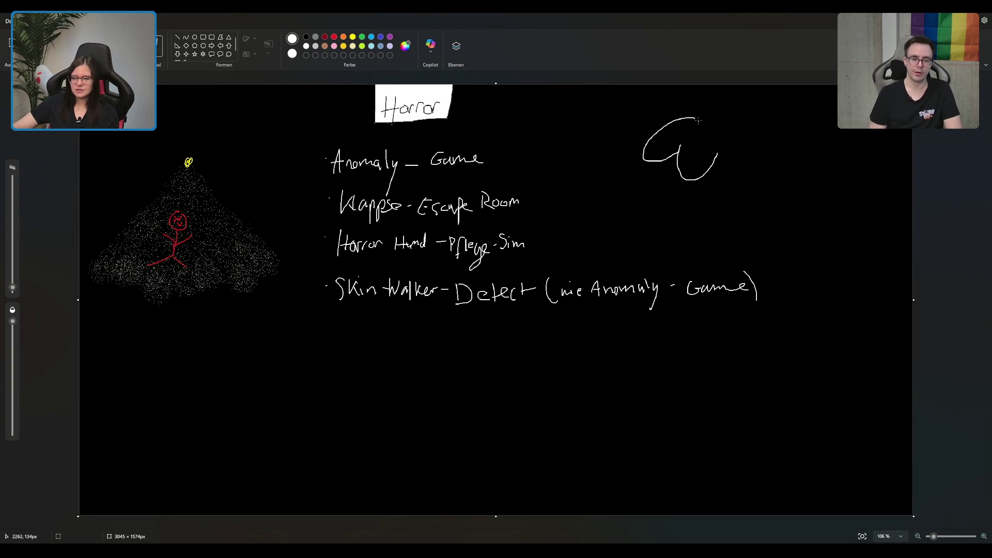
mouse_move(694, 119)
left_mouse_down()
mouse_move(726, 123)
mouse_move(747, 148)
mouse_move(744, 171)
mouse_move(717, 158)
left_mouse_up()
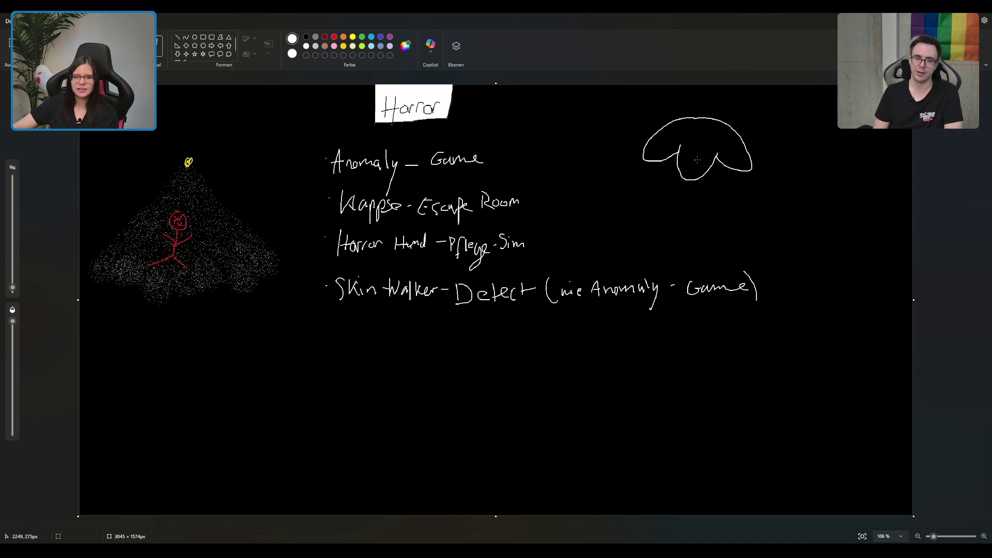
left_click(334, 36)
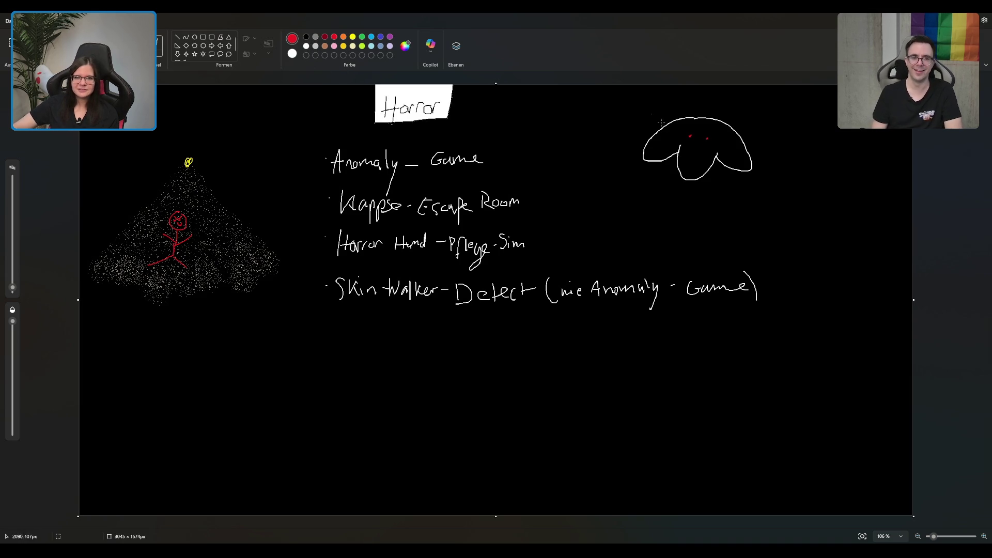
left_click(313, 47)
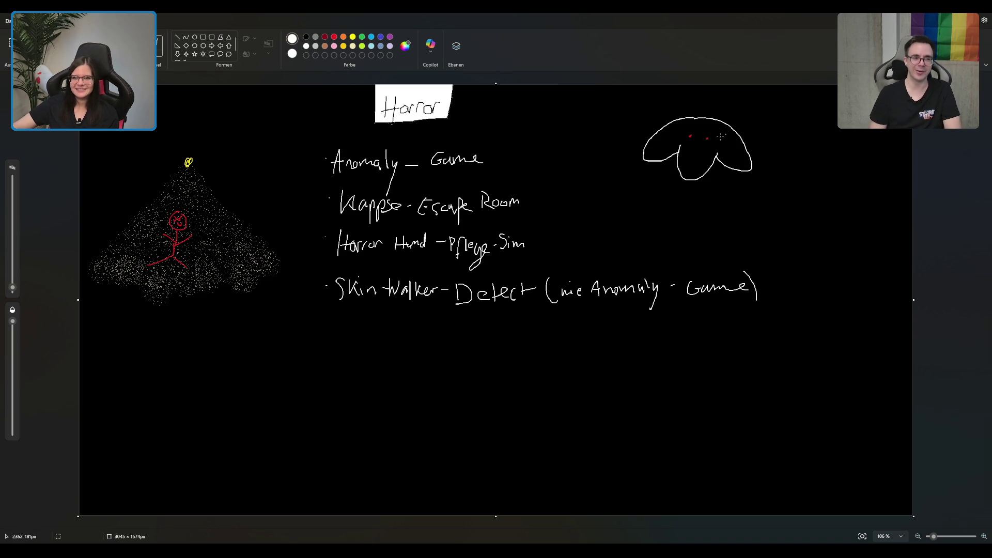
- Add angry brows, the back and body, a front leg and a tail to the dog
left_click_drag(689, 129, 696, 136)
left_click_drag(701, 136, 710, 133)
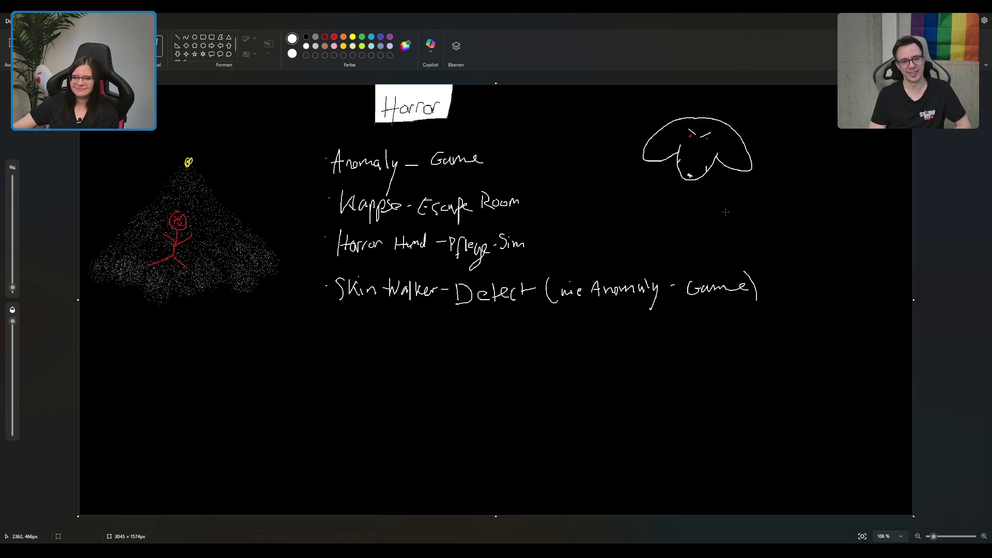
left_click(765, 160)
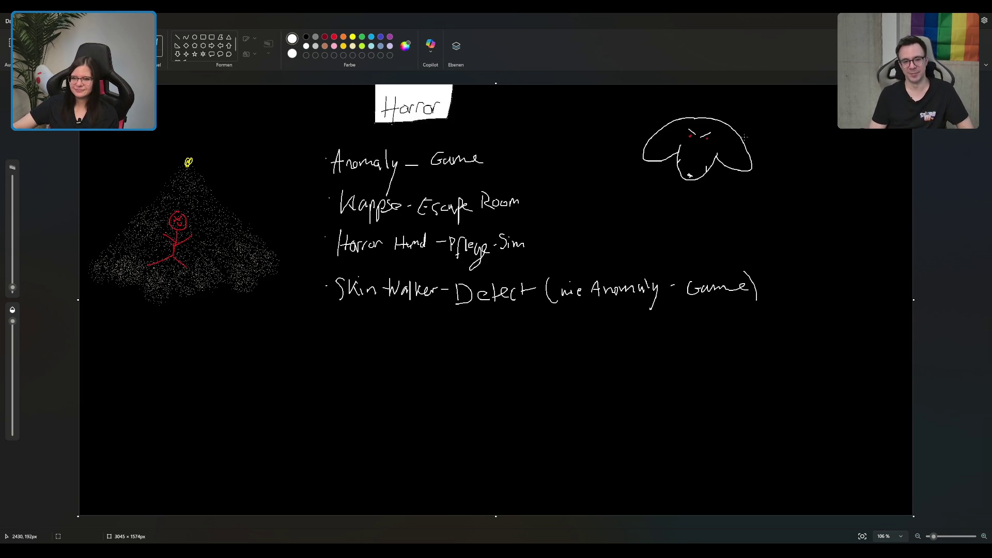
mouse_move(744, 137)
left_mouse_down()
mouse_move(769, 157)
mouse_move(748, 208)
left_mouse_up()
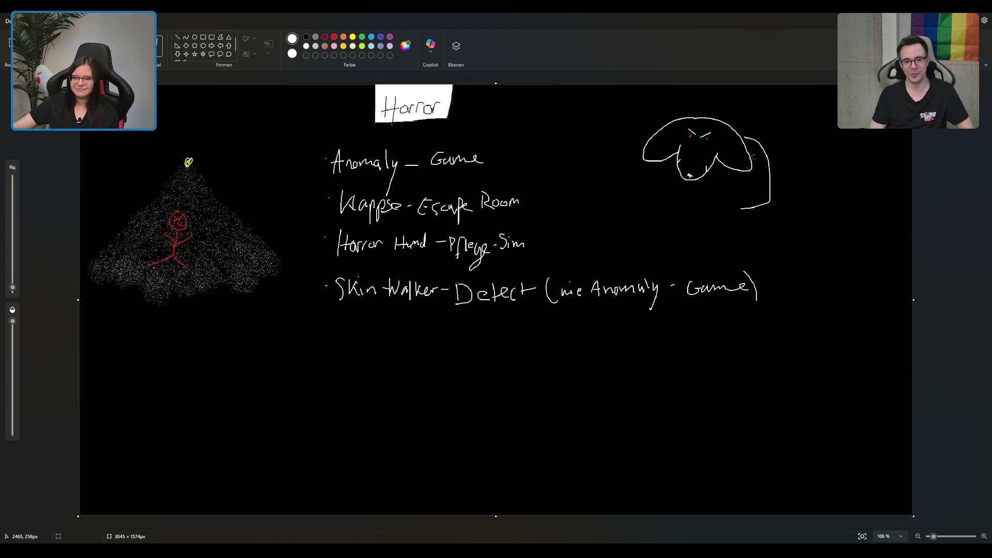
mouse_move(690, 182)
left_mouse_down()
mouse_move(689, 203)
mouse_move(734, 207)
mouse_move(724, 196)
mouse_move(711, 208)
left_mouse_up()
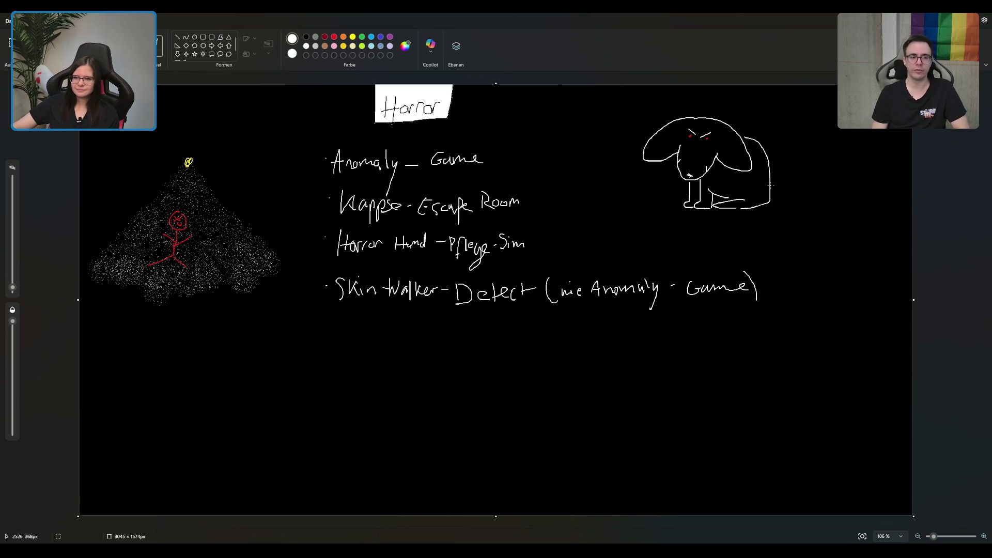
mouse_move(777, 167)
left_mouse_down()
mouse_move(782, 183)
mouse_move(768, 199)
left_mouse_up()
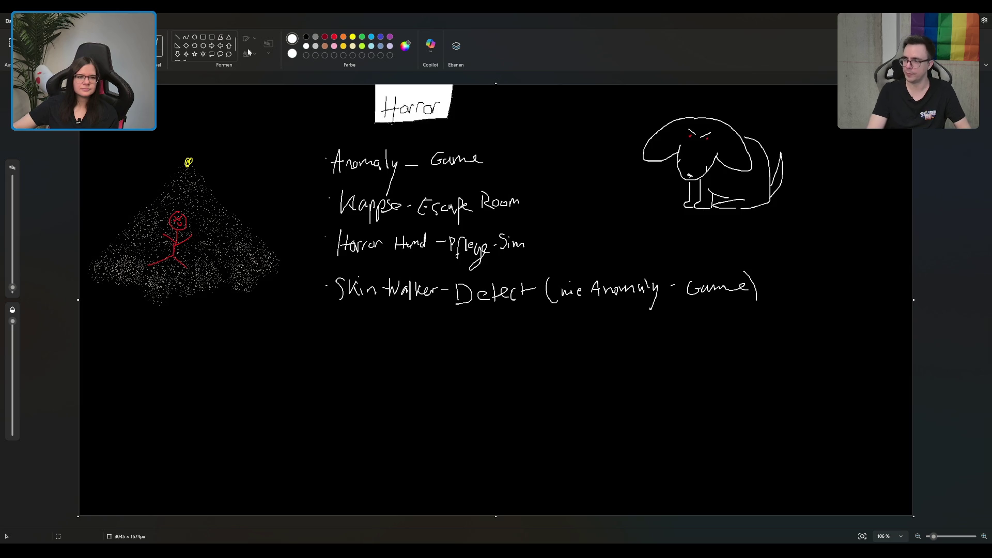
- Paint over the dog's two white brows in black
left_click(306, 36)
left_click_drag(687, 128, 693, 132)
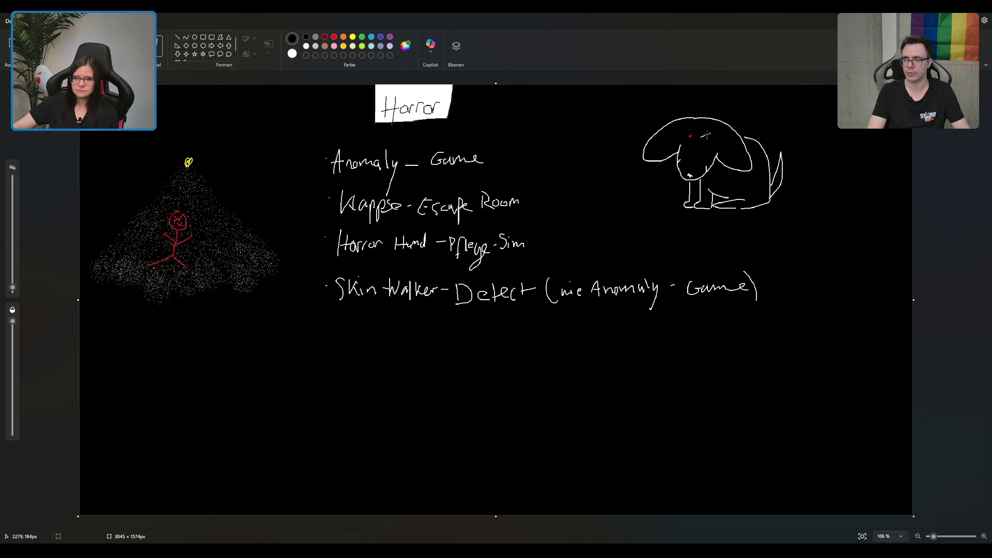
left_click_drag(703, 135, 706, 134)
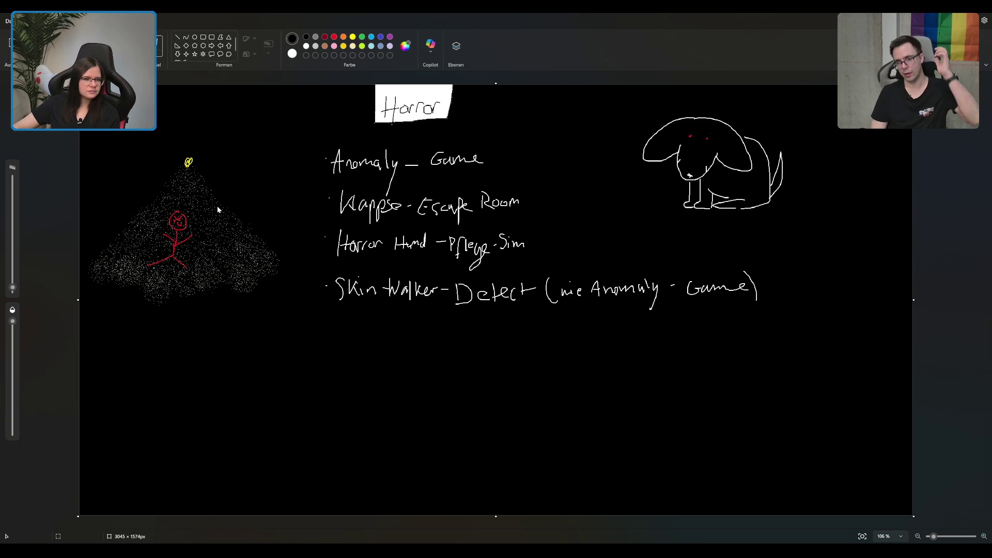
- Enlarge the brush, lower its opacity and dab a red glowing left eye on the dog
key("ctrl+plus")
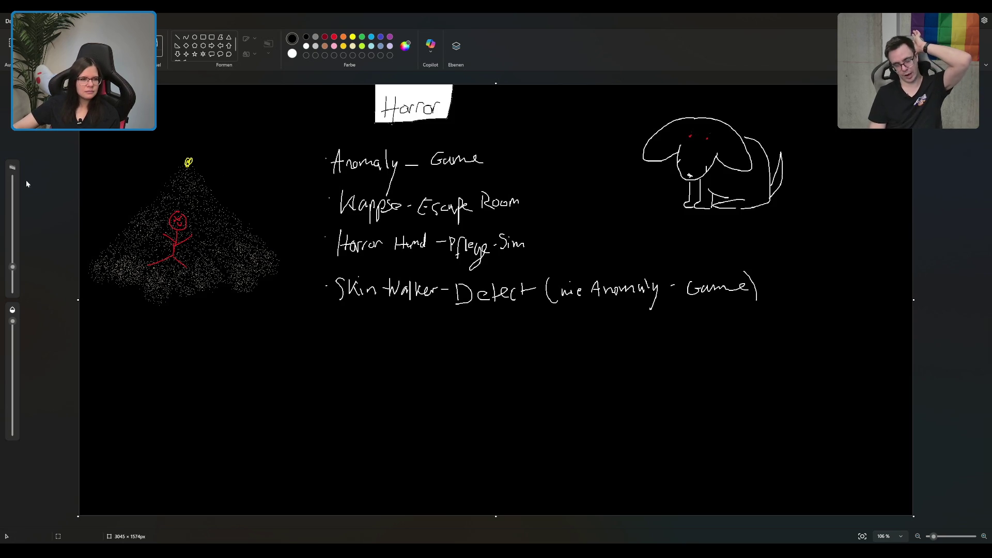
left_click(16, 217)
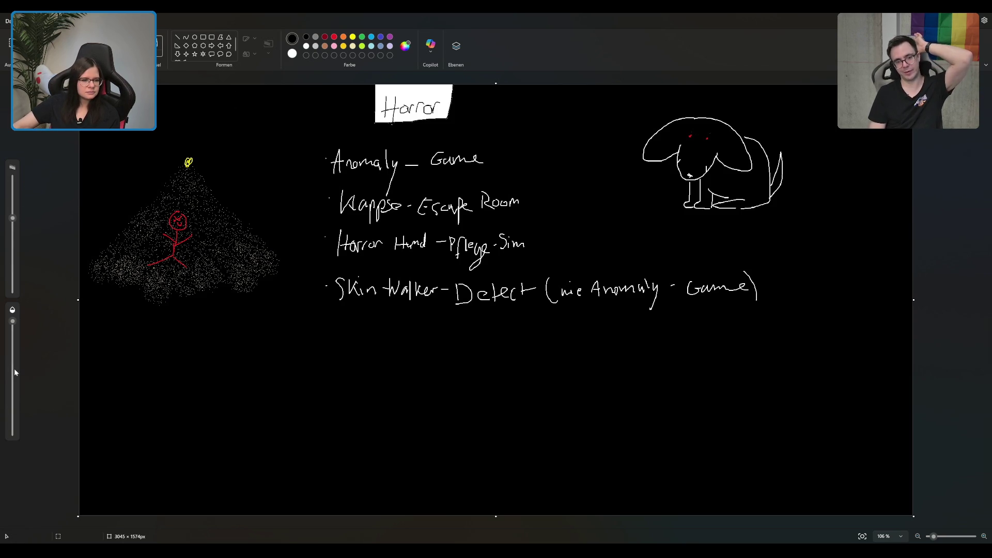
left_click(13, 400)
left_click(12, 423)
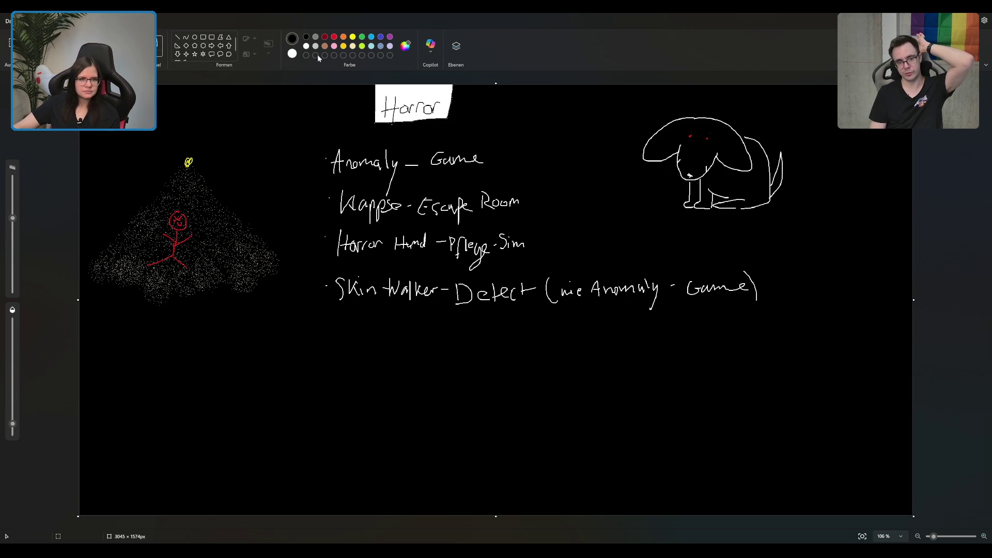
left_click(335, 37)
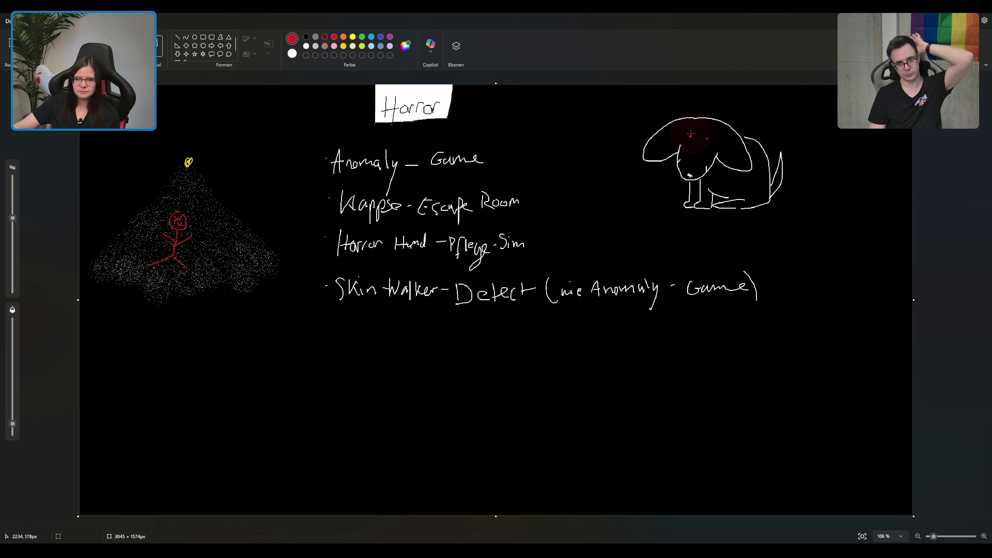
left_click(690, 135)
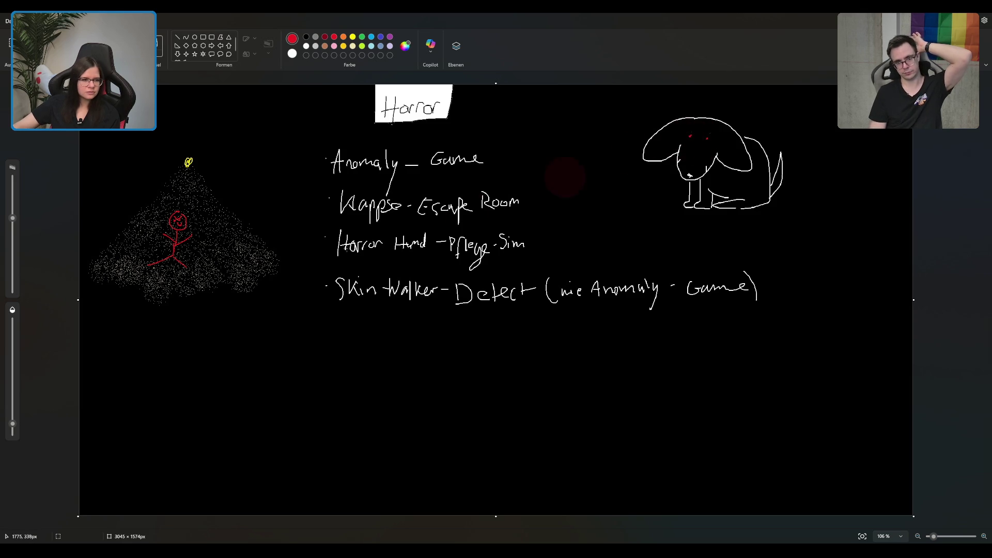
- Resize the brush and add the dog's second red eye
left_click_drag(15, 220, 15, 185)
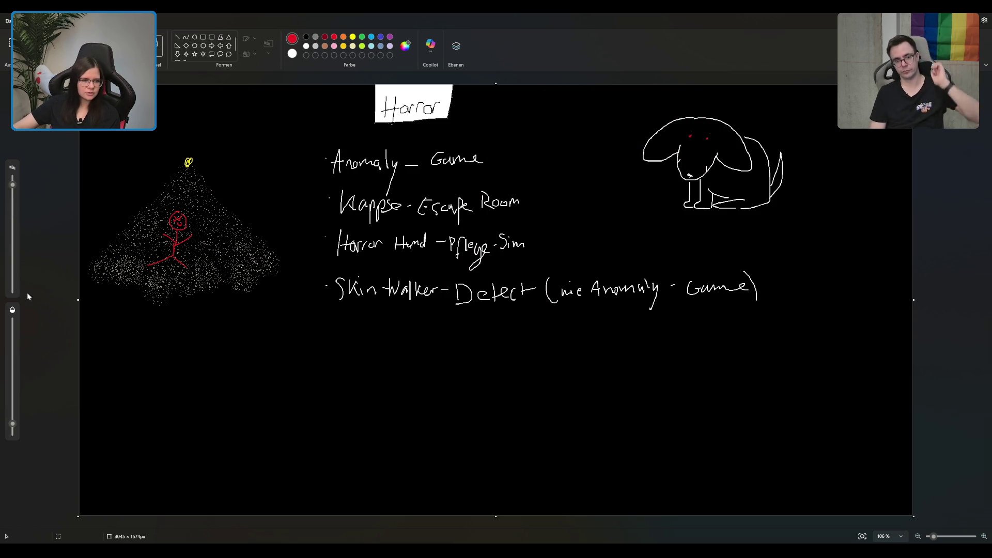
left_click(15, 242)
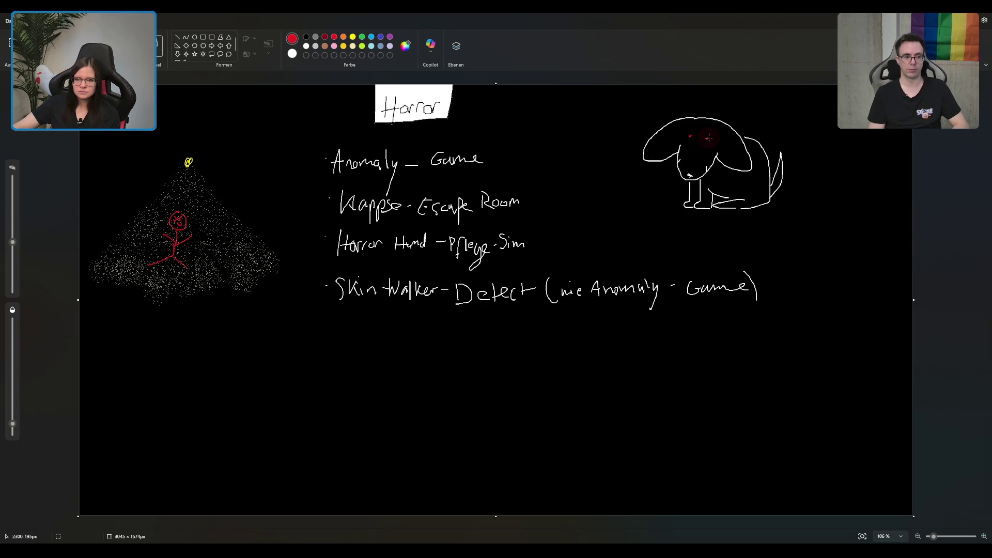
left_click(708, 138)
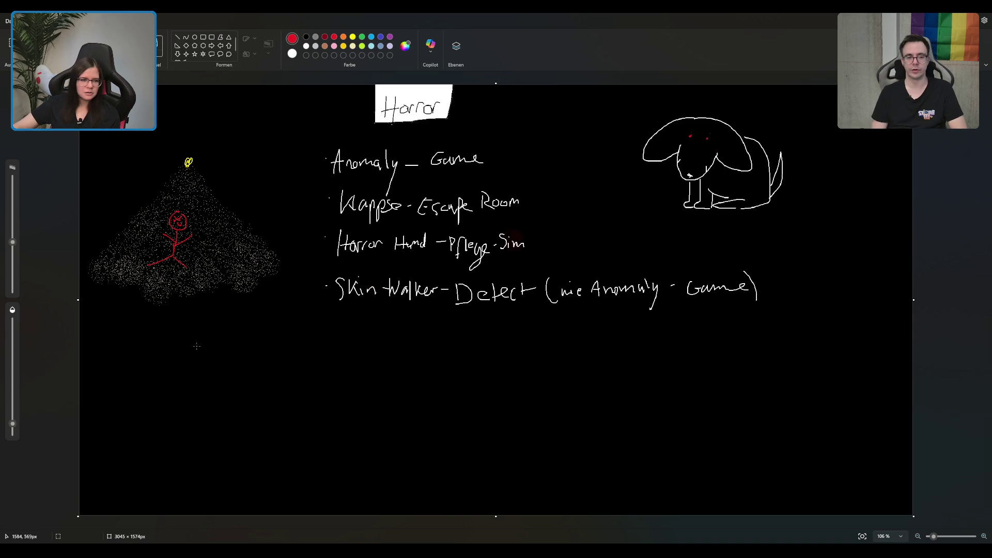
left_click_drag(12, 336, 12, 411)
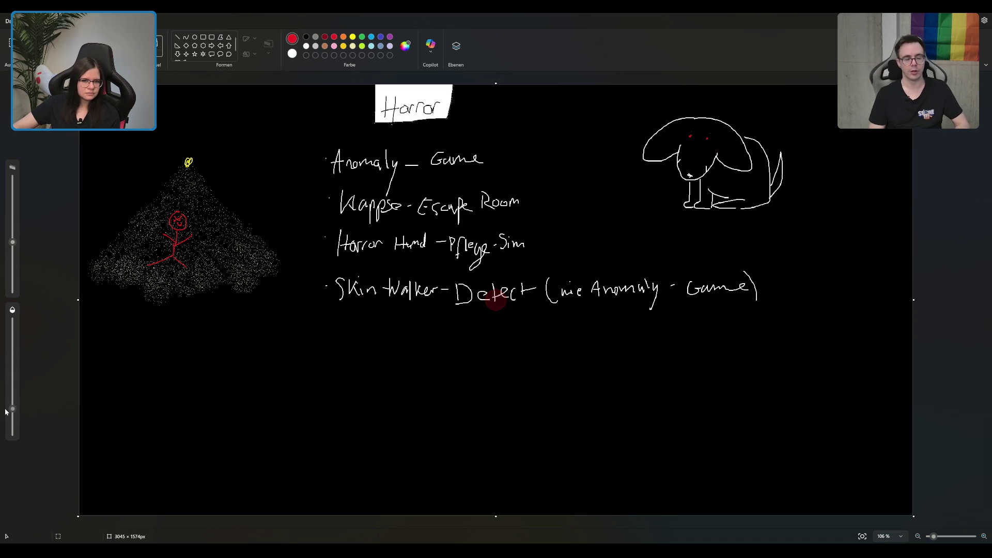
left_click(12, 279)
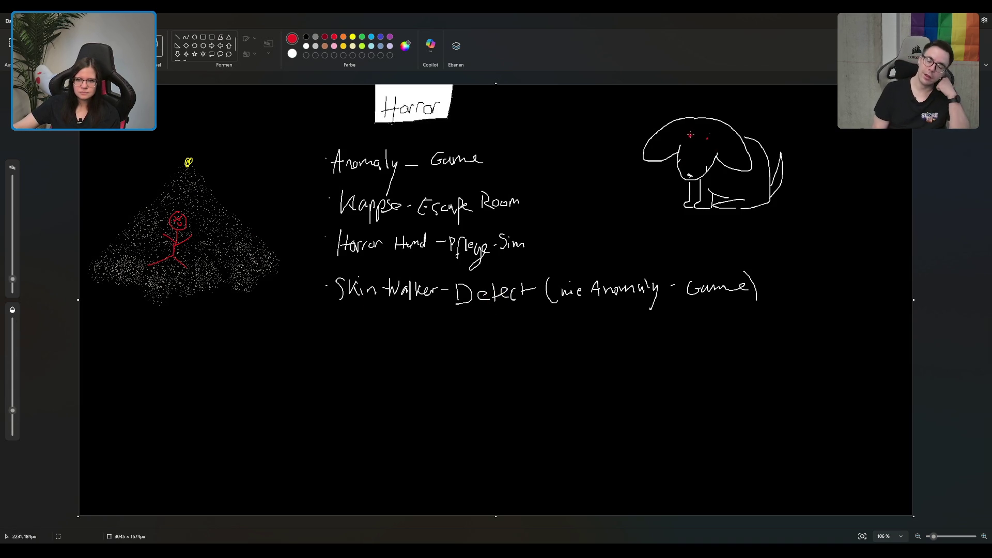
left_click_drag(14, 281, 13, 269)
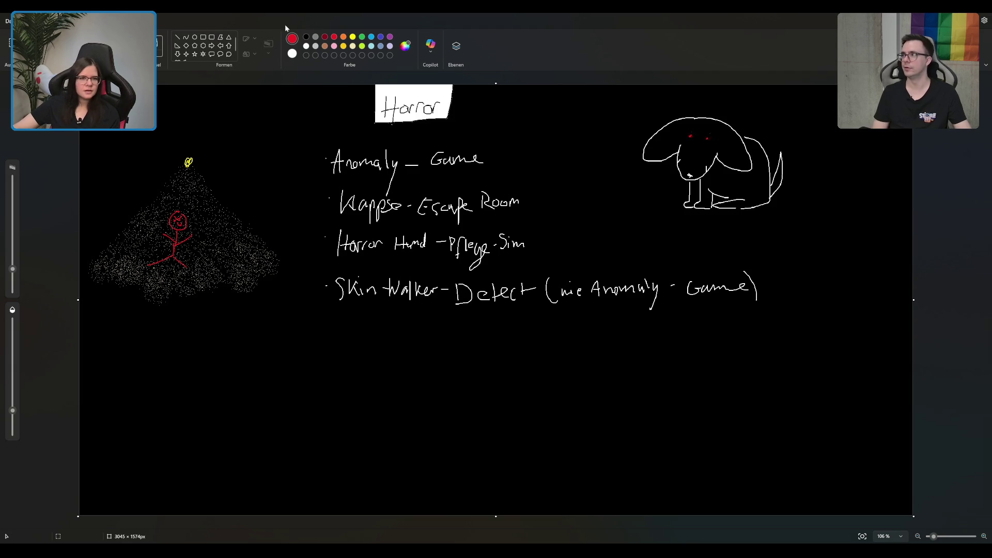
- Handwrite 'Hund in Backrooms' in white below the Skin Walker idea
left_click(308, 46)
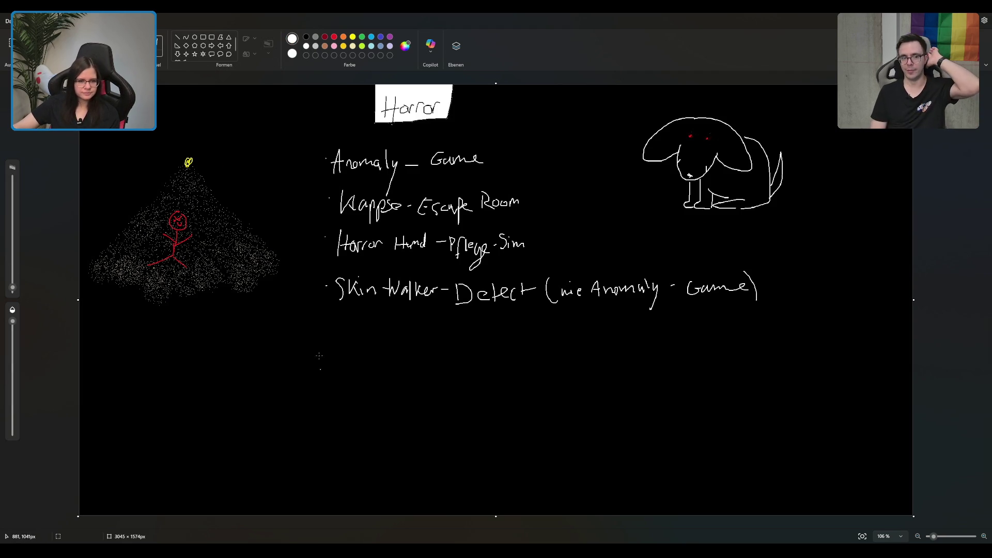
mouse_move(339, 323)
left_mouse_down()
mouse_move(338, 346)
mouse_move(349, 333)
mouse_move(349, 344)
mouse_move(366, 337)
mouse_move(382, 349)
mouse_move(536, 338)
left_mouse_up()
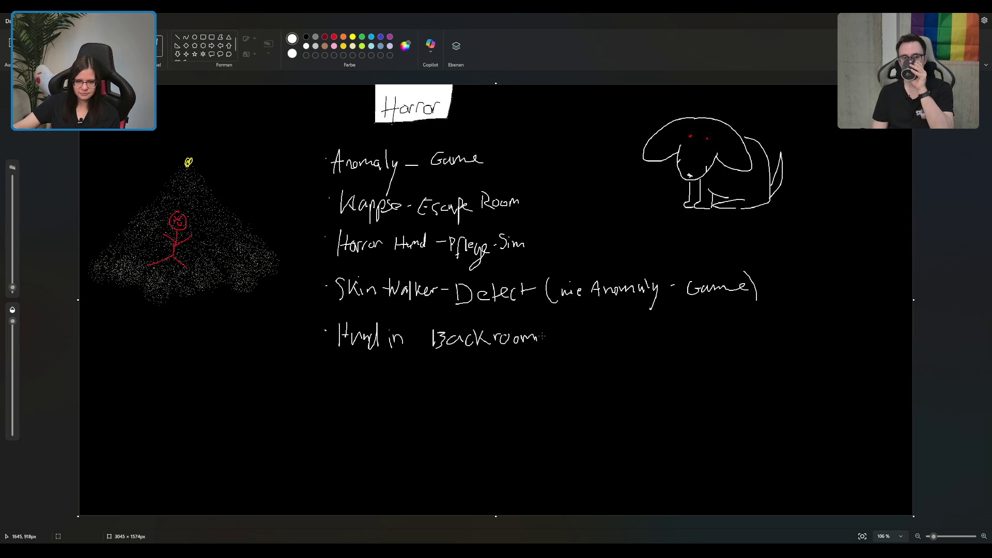
left_click_drag(555, 334, 549, 344)
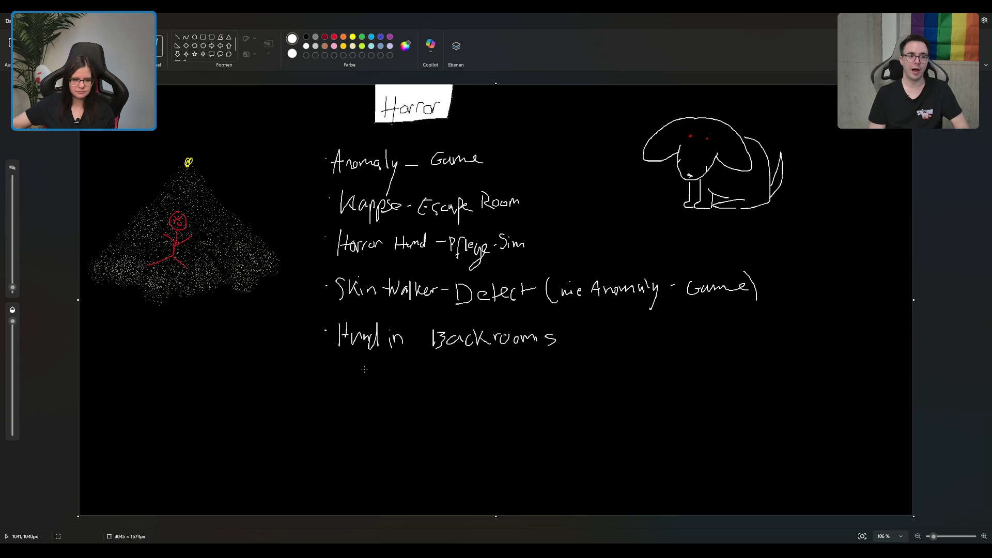
- Add an arrow labelled 'Spieler' and a bracket with the note 'Hund-Gameplay'
mouse_move(364, 369)
left_mouse_down()
mouse_move(358, 357)
mouse_move(431, 382)
left_mouse_up()
mouse_move(442, 369)
left_mouse_down()
mouse_move(442, 387)
mouse_move(454, 373)
mouse_move(491, 369)
left_mouse_up()
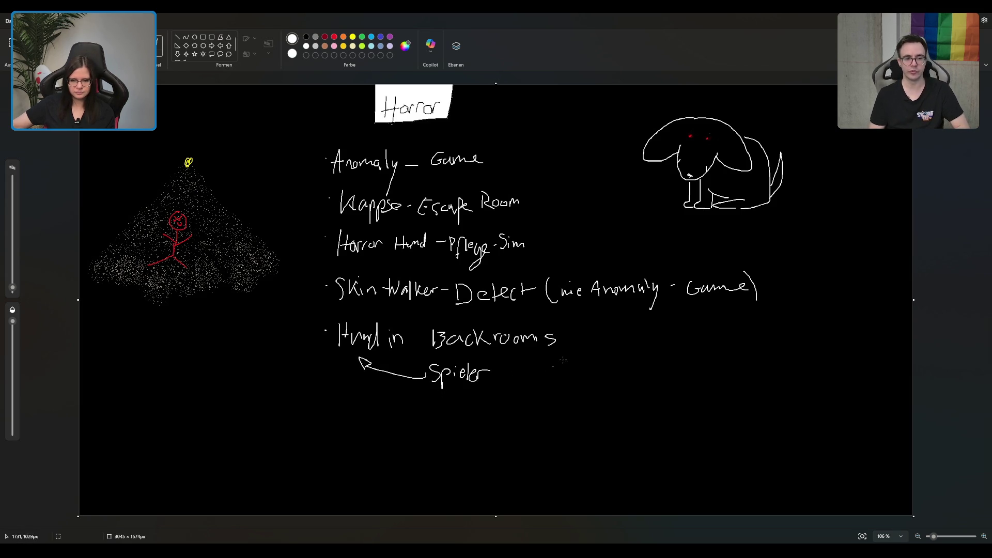
left_click_drag(567, 326, 562, 377)
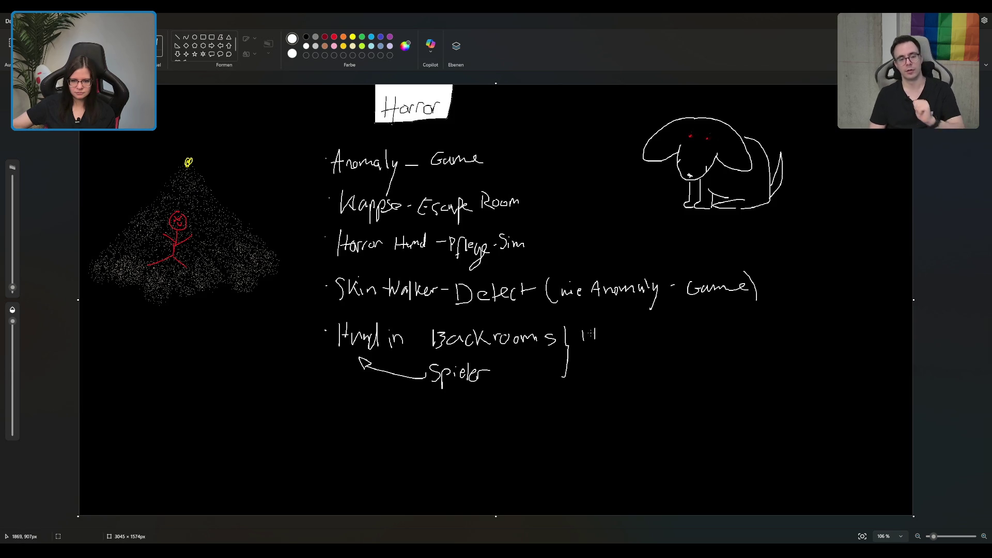
mouse_move(590, 333)
left_mouse_down()
mouse_move(680, 331)
mouse_move(690, 348)
mouse_move(693, 324)
mouse_move(707, 354)
left_mouse_up()
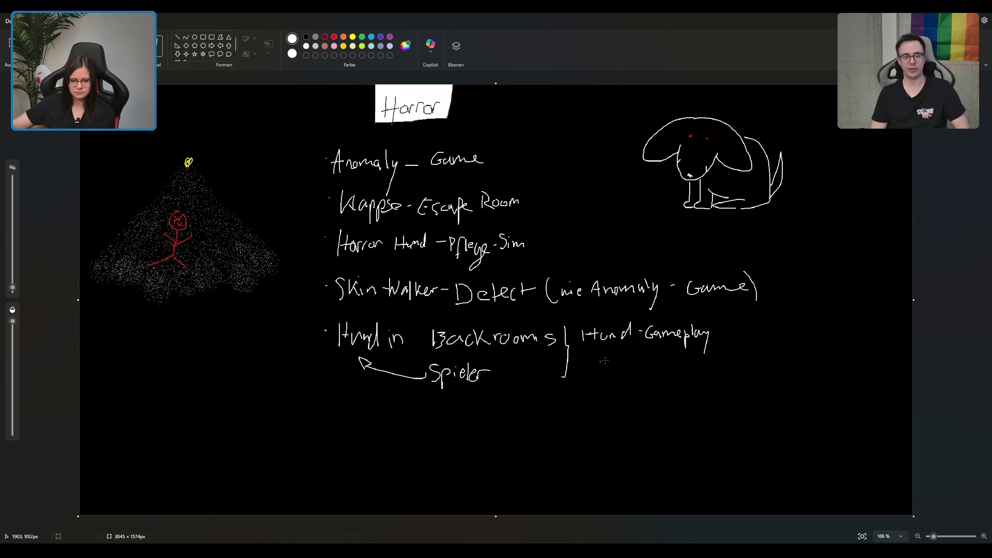
left_click(410, 397)
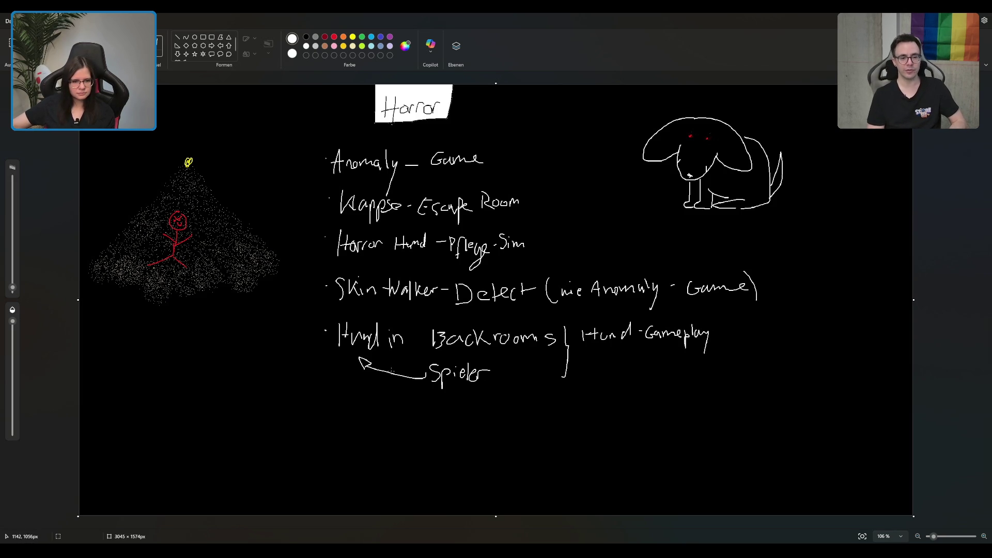
- Draw a curved arrow down from 'Hund' and write 'Spürhund → rettet verlorene Menschen'
mouse_move(350, 356)
left_mouse_down()
mouse_move(379, 413)
mouse_move(439, 408)
left_mouse_up()
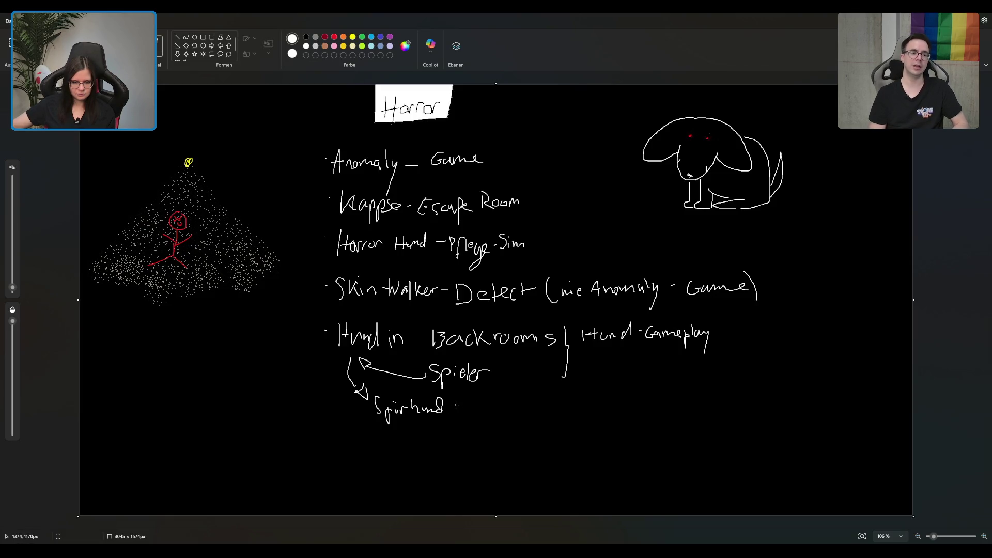
mouse_move(455, 406)
left_mouse_down()
mouse_move(484, 416)
mouse_move(500, 401)
mouse_move(509, 411)
mouse_move(534, 407)
left_mouse_up()
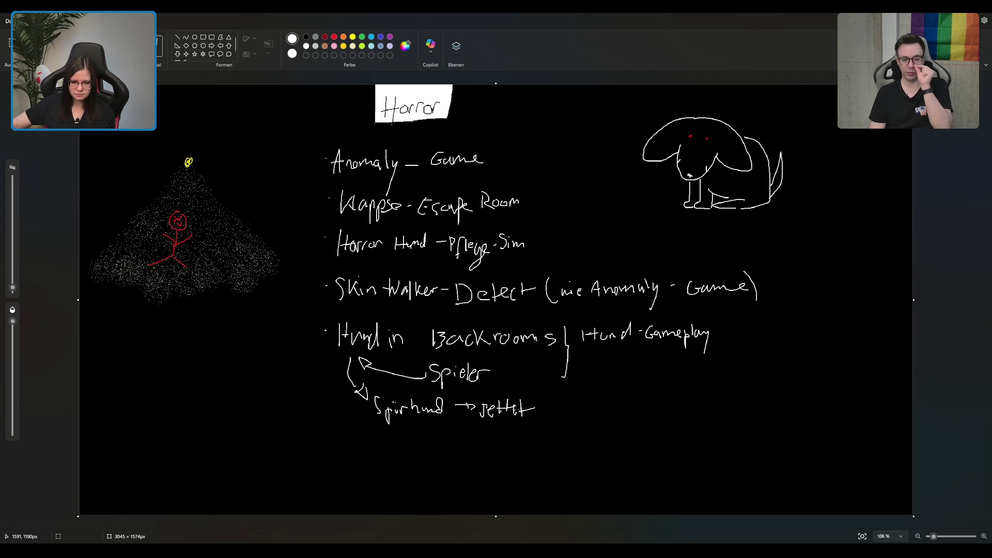
left_click_drag(549, 404, 732, 411)
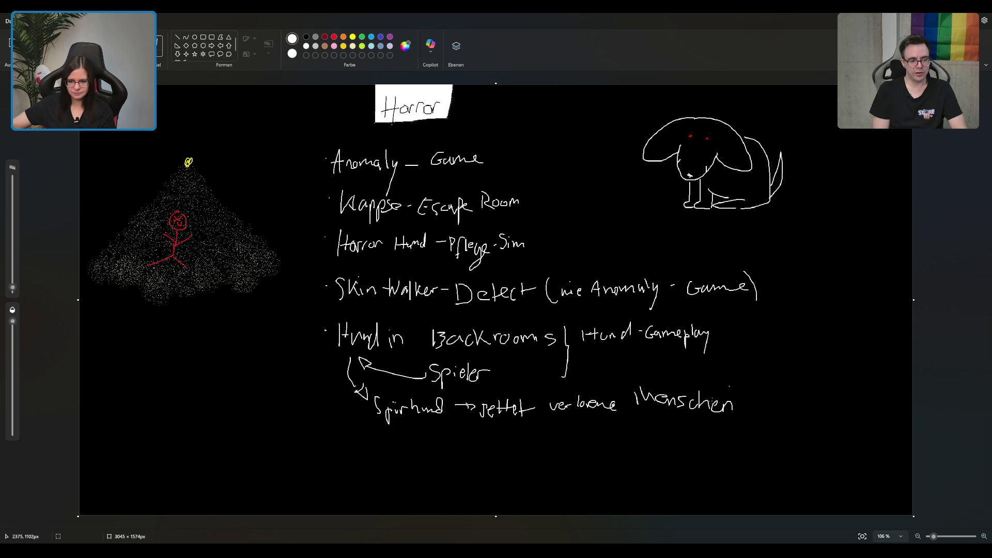
- Draw two arrows from 'Menschen', one to a nose sketch and one to an ear sketch
left_click_drag(742, 394, 760, 386)
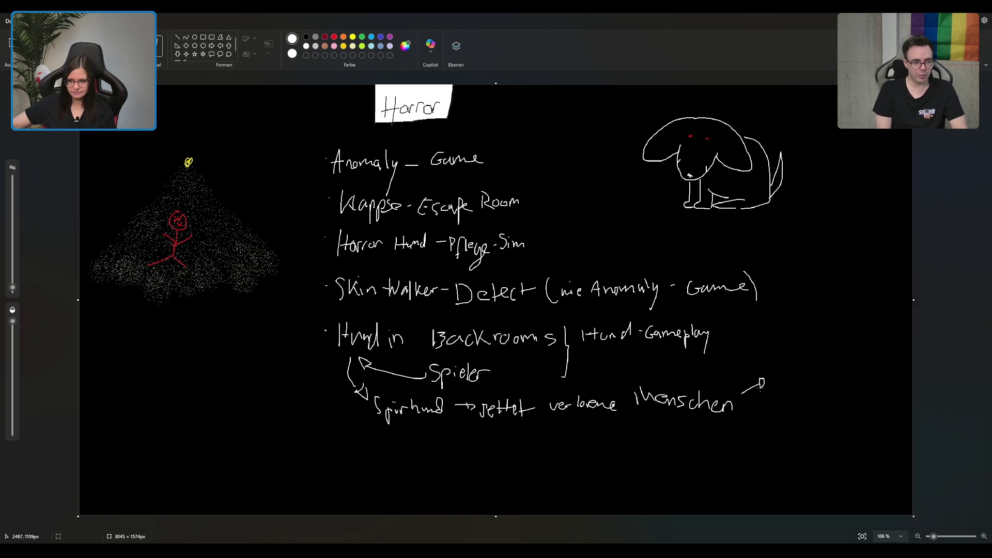
mouse_move(808, 345)
left_mouse_down()
mouse_move(793, 375)
mouse_move(816, 372)
left_mouse_up()
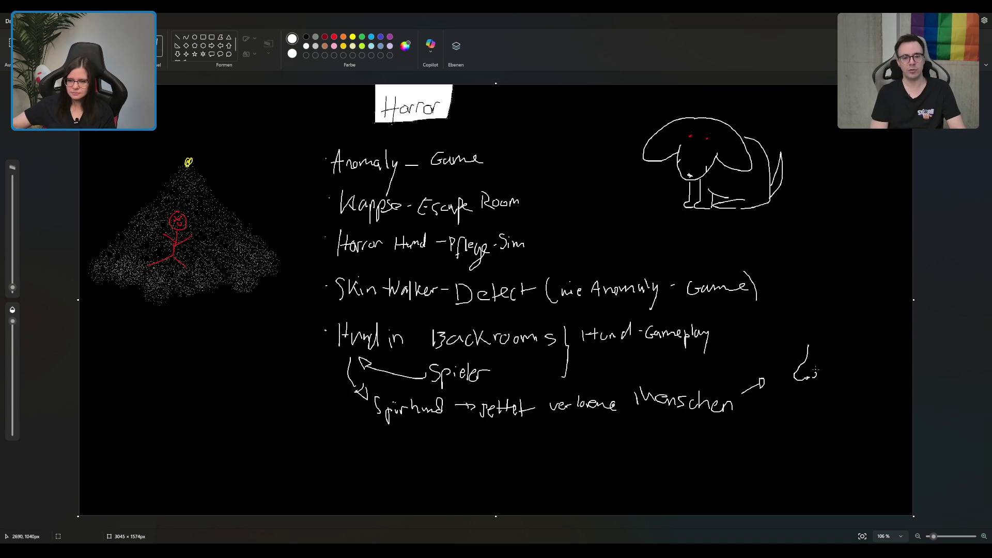
left_click_drag(815, 373, 809, 377)
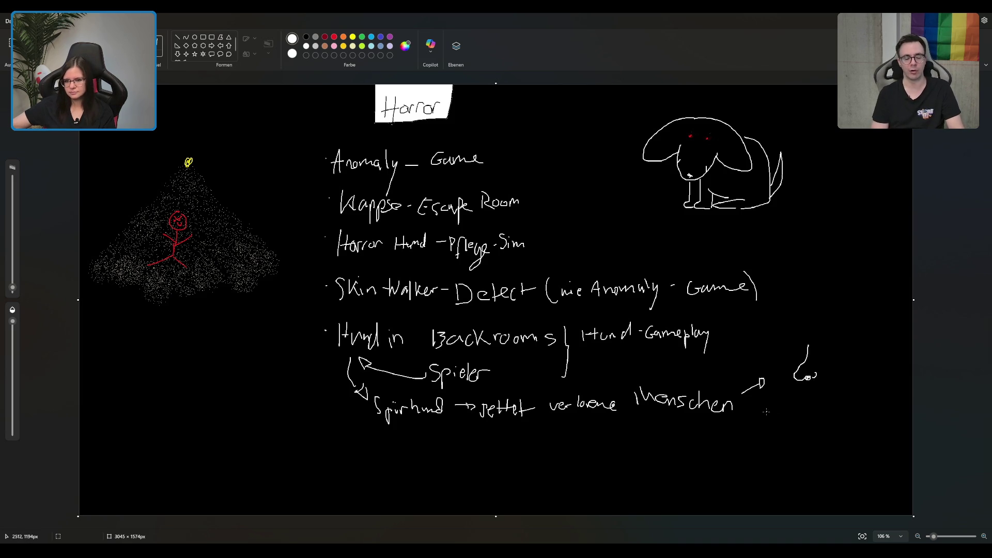
mouse_move(759, 412)
left_mouse_down()
mouse_move(816, 408)
mouse_move(809, 401)
mouse_move(796, 419)
mouse_move(798, 435)
mouse_move(812, 432)
left_mouse_up()
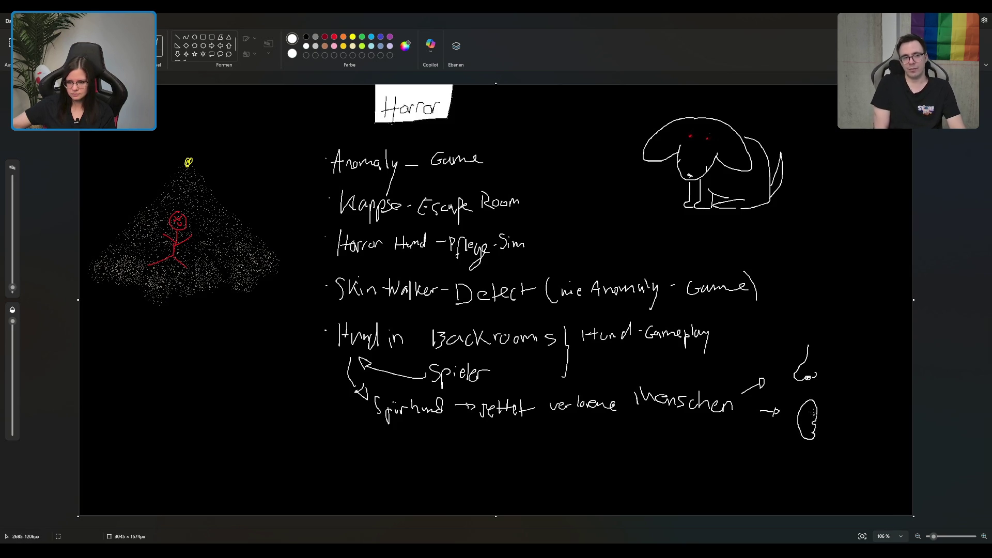
left_click_drag(815, 414, 809, 425)
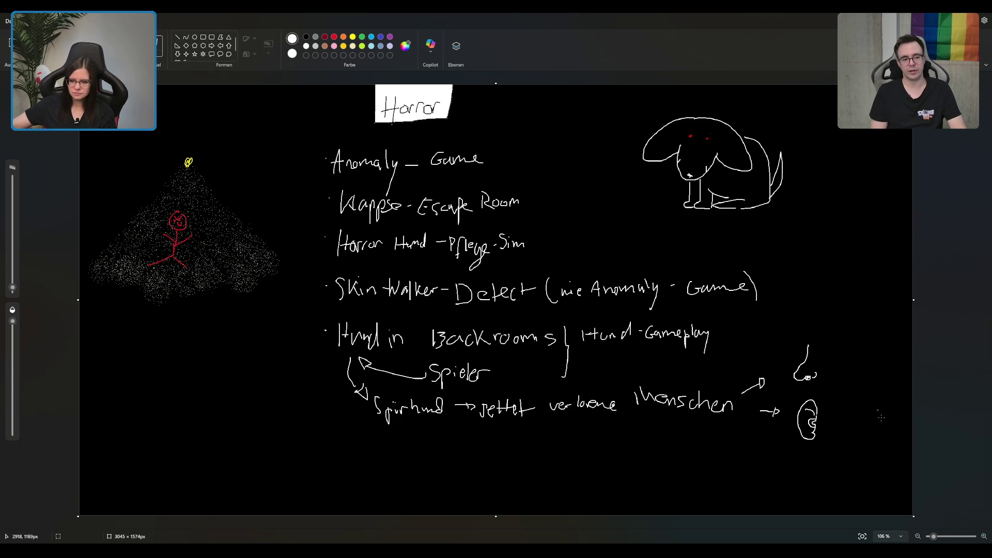
- Zoom in on the ear sketch, fill its inner area solid white and add a short inner stroke
scroll(876, 424, "up", 1)
scroll(876, 423, "up", 5)
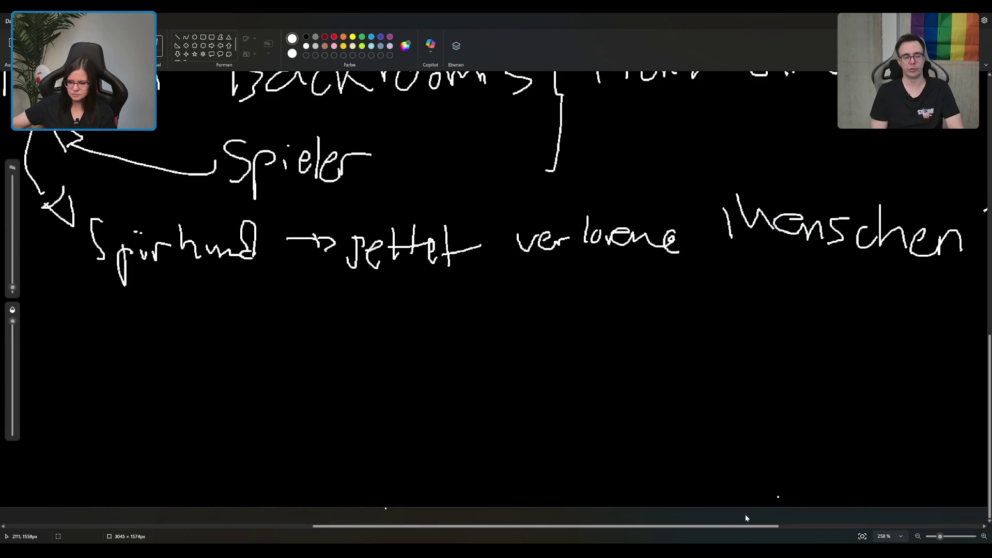
left_click_drag(747, 529, 905, 517)
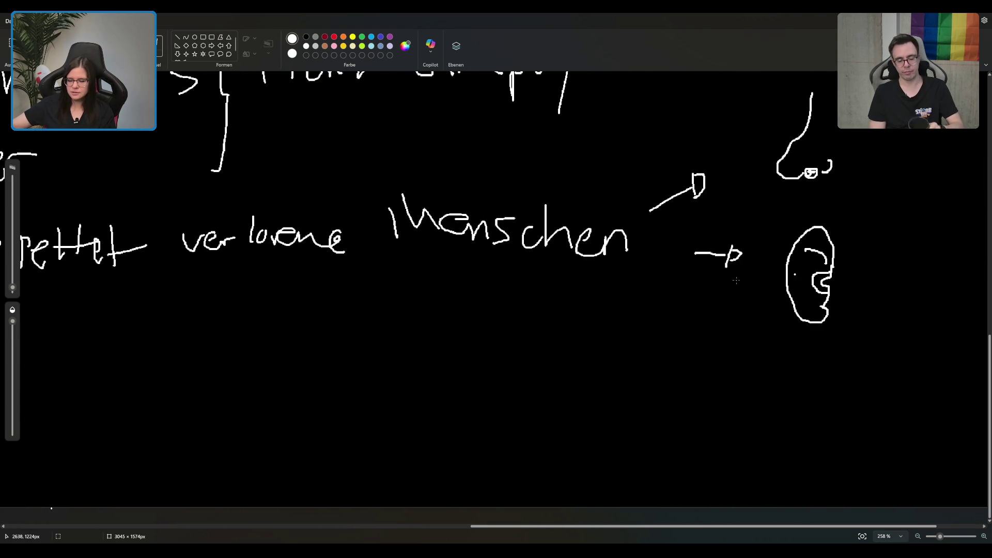
left_click(477, 164)
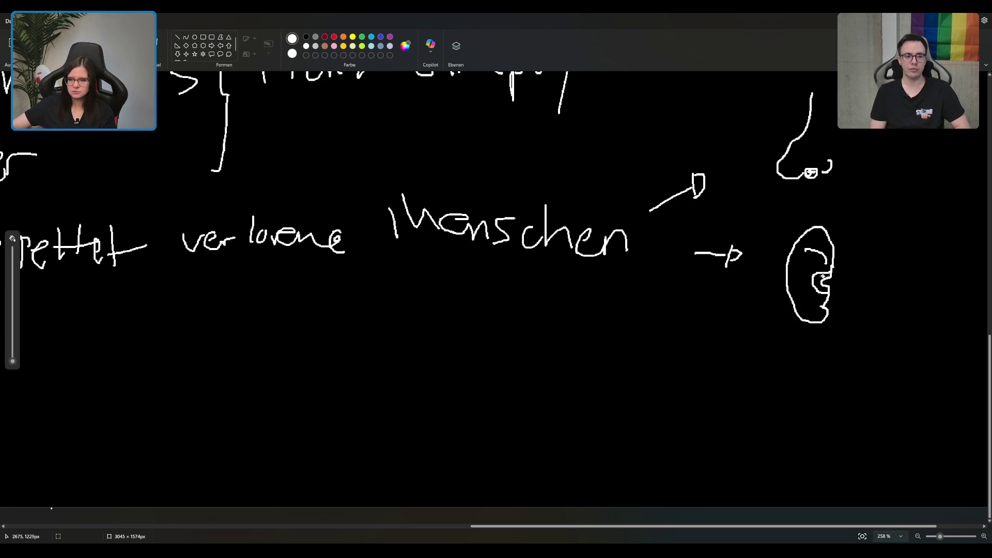
left_click_drag(820, 278, 824, 288)
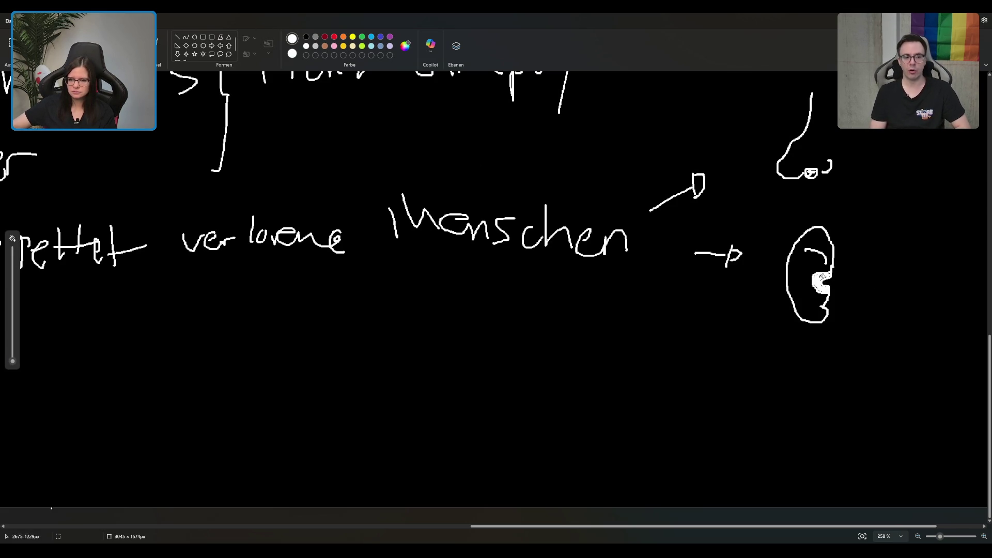
left_click(160, 45)
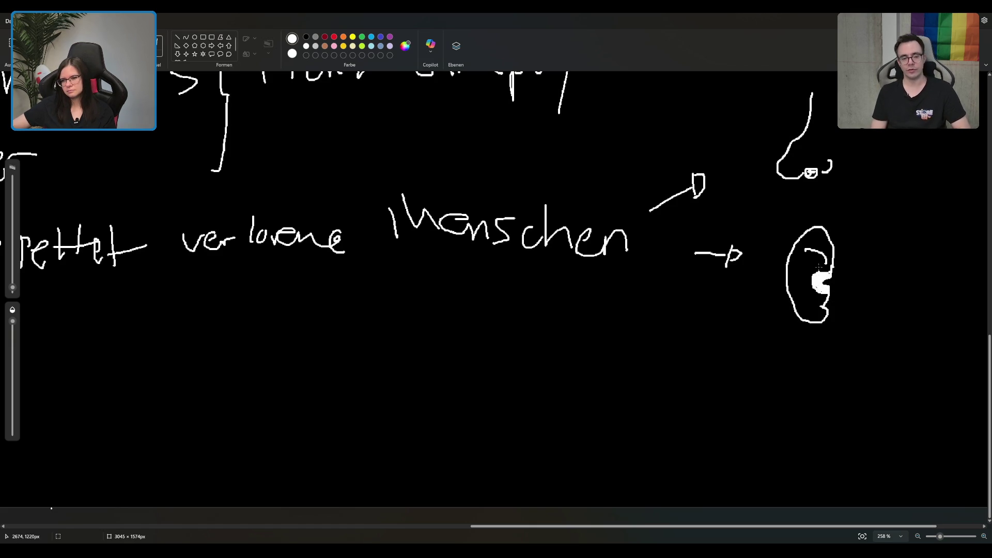
left_click_drag(813, 257, 804, 279)
- Zoom back out and write 'riechen' beside the nose and 'hören' beside the ear
scroll(804, 279, "down", 2)
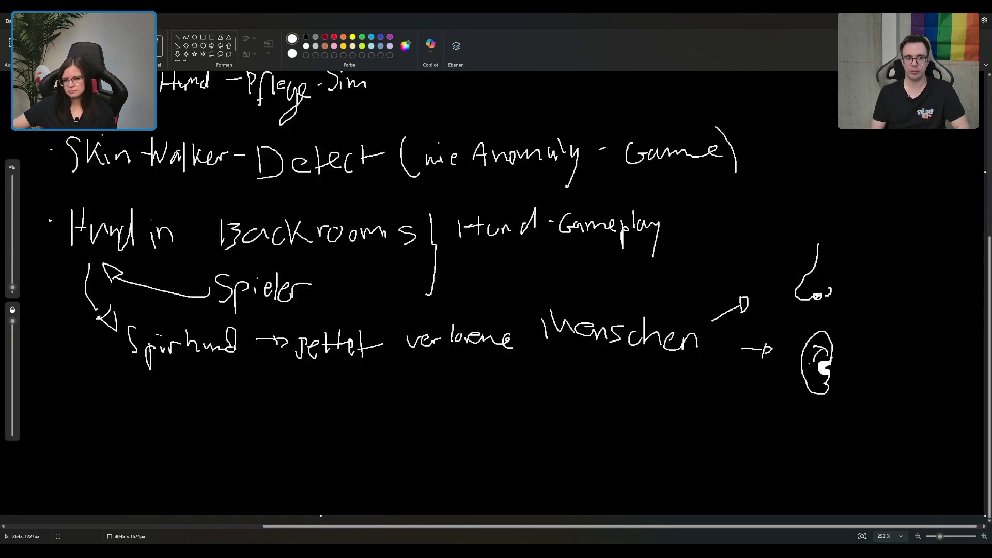
scroll(797, 277, "down", 6)
scroll(654, 312, "up", 3)
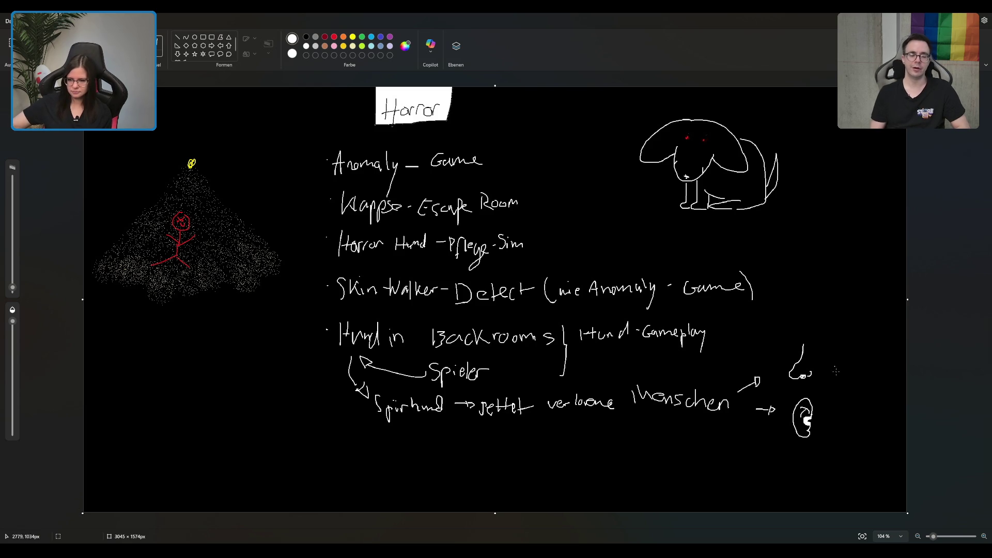
left_click_drag(819, 365, 869, 367)
mouse_move(826, 408)
left_mouse_down()
mouse_move(825, 421)
mouse_move(831, 411)
mouse_move(855, 421)
left_mouse_up()
left_click(835, 410)
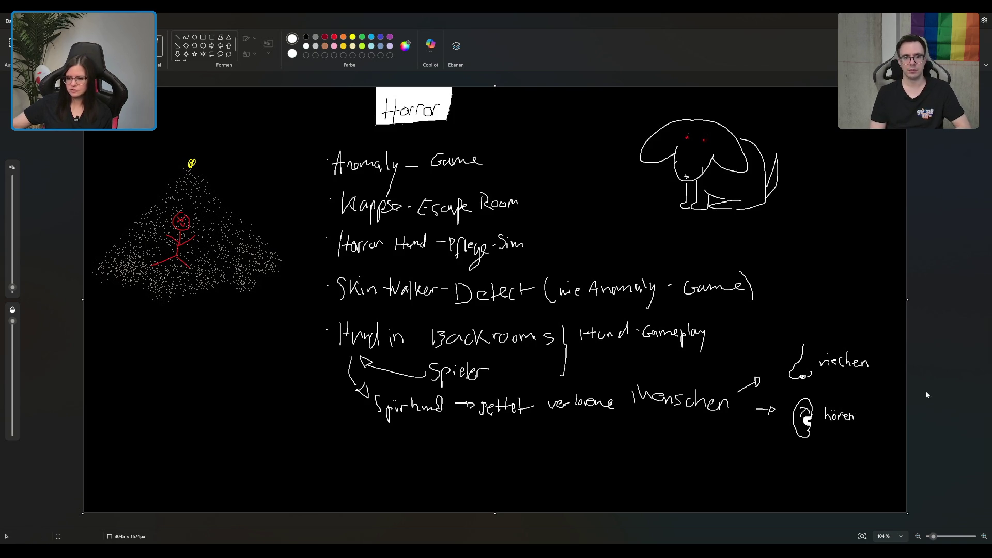
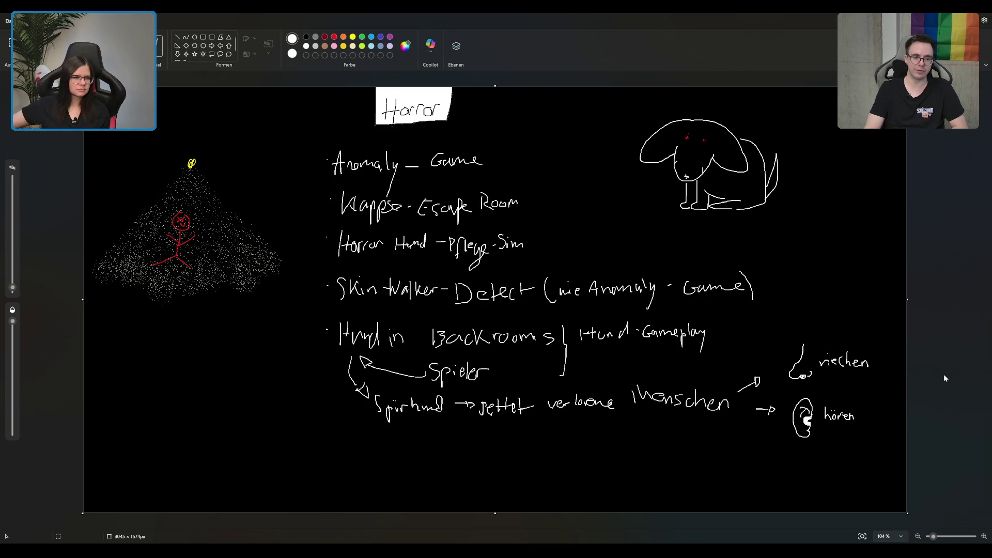
- Pick the black swatch in the Colors group as the primary drawing colour
left_click(306, 36)
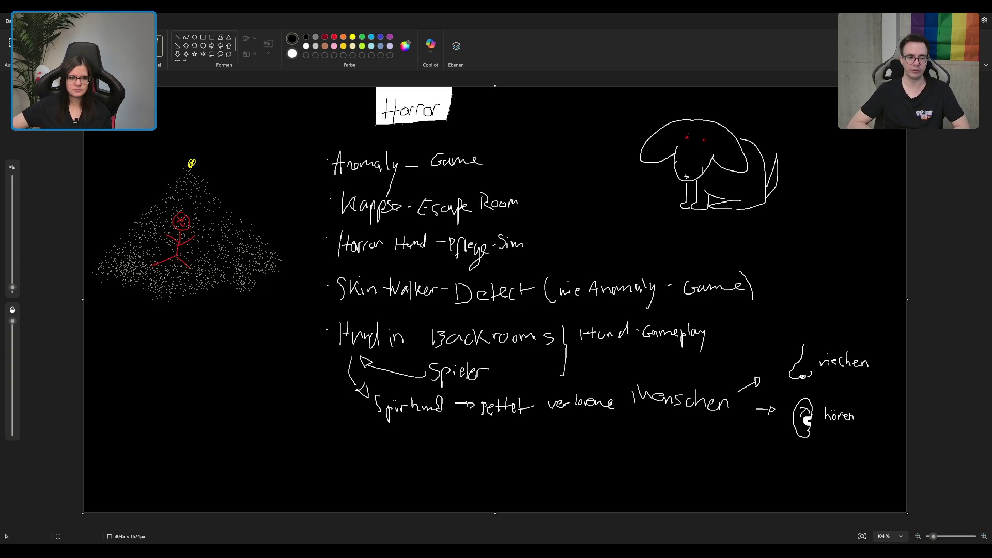
- In white, draw smell lines under the nose and a sound line beside the ear
left_click(292, 54)
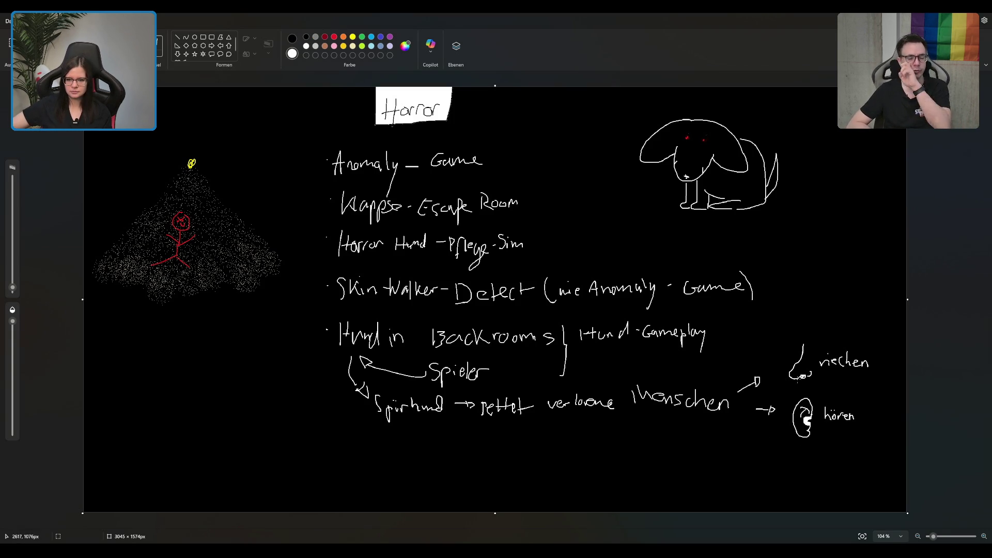
left_click_drag(800, 380, 821, 426)
left_click(820, 447)
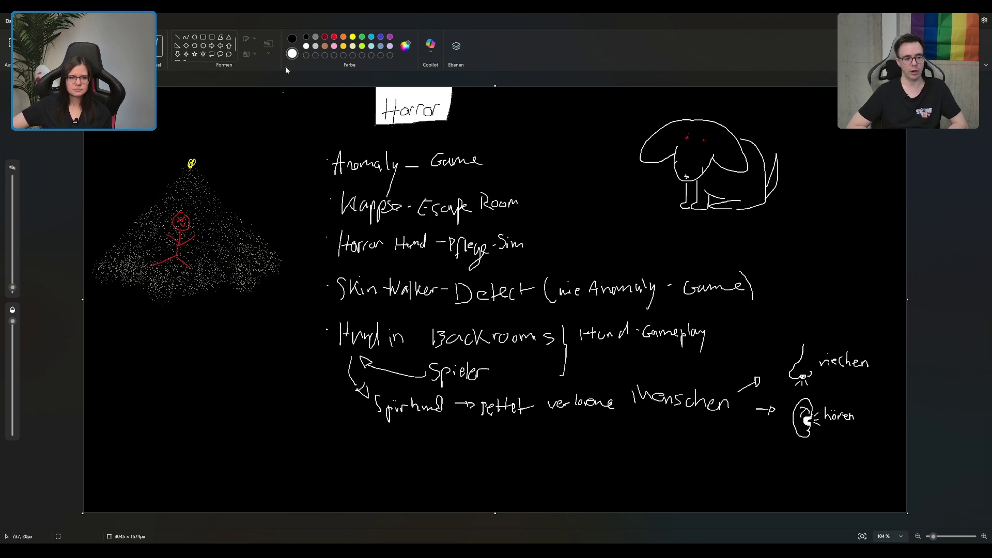
left_click(291, 38)
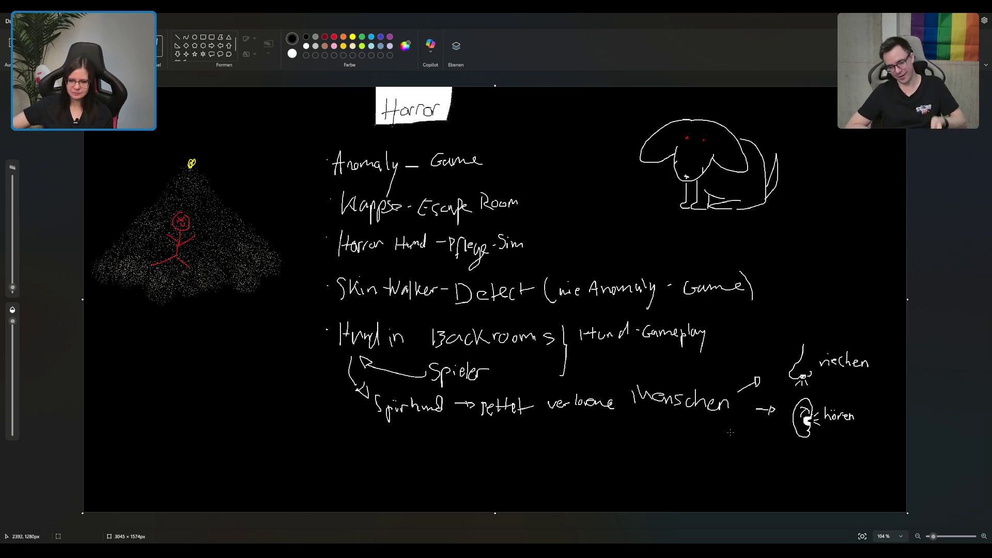
- In white, draw the small arrow and stink lines for the 'als Ablenkung' poop icon
left_click(292, 53)
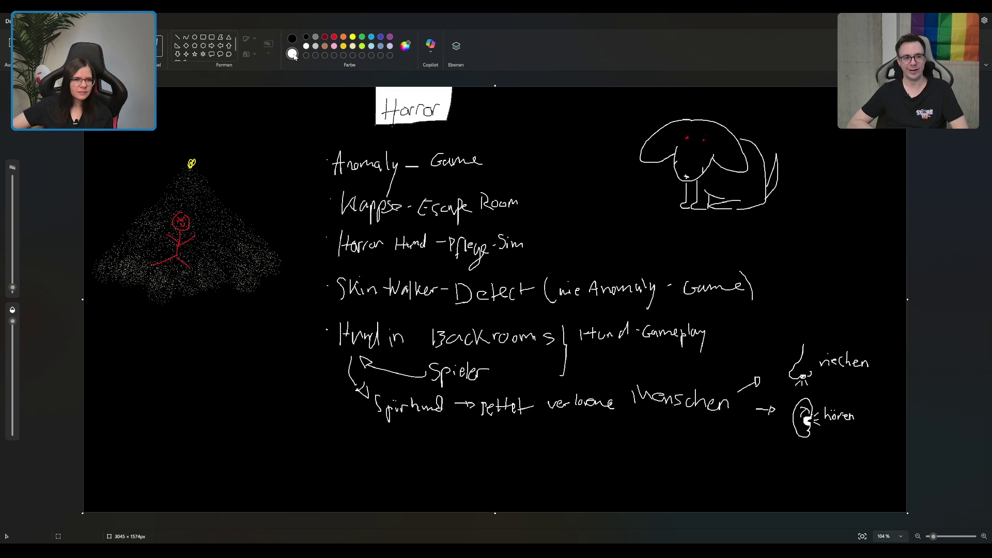
mouse_move(729, 438)
left_mouse_down()
mouse_move(743, 450)
mouse_move(759, 444)
mouse_move(763, 459)
mouse_move(774, 452)
mouse_move(764, 434)
mouse_move(768, 449)
left_mouse_up()
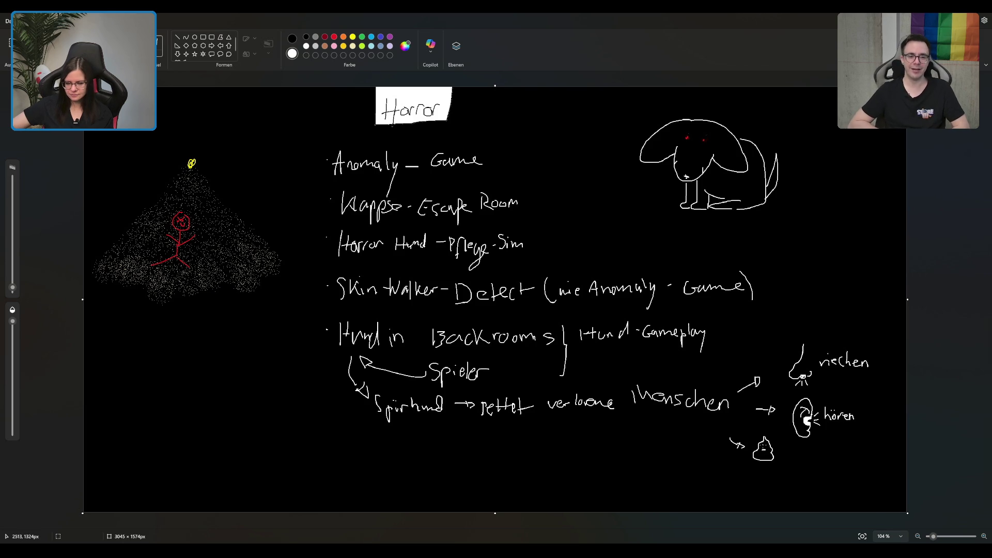
mouse_move(758, 436)
left_mouse_down()
mouse_move(768, 426)
mouse_move(790, 459)
mouse_move(832, 448)
mouse_move(847, 463)
mouse_move(884, 458)
mouse_move(877, 481)
mouse_move(883, 472)
left_mouse_up()
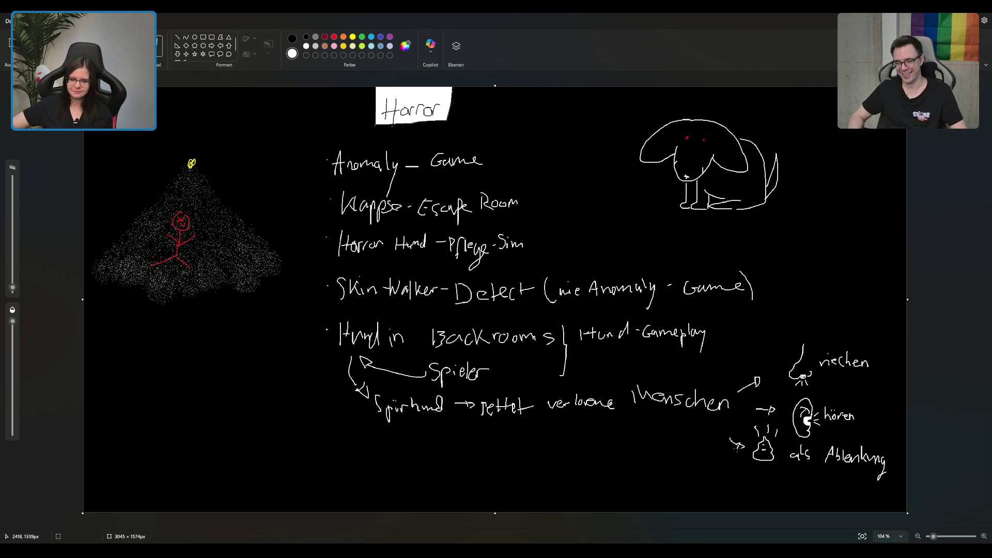
- Draw a curved arrow down, write 'tot', and add an arrow toward 'Hund Monster +'
left_click_drag(707, 425, 719, 479)
left_click_drag(725, 480, 737, 479)
left_click_drag(733, 476, 741, 474)
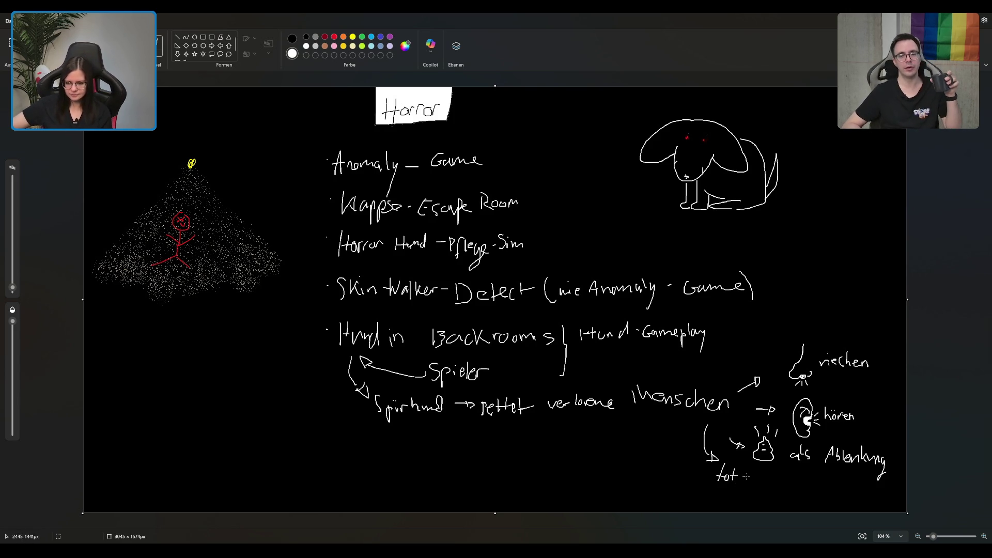
left_click_drag(744, 477, 850, 483)
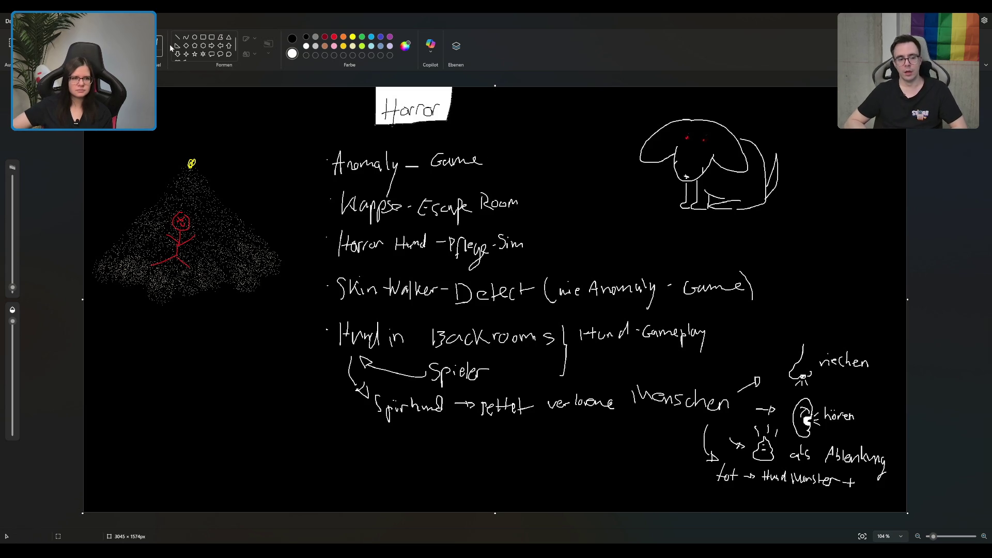
- Switch between the black and white swatches, ending with white Color 2 active
left_click(292, 38)
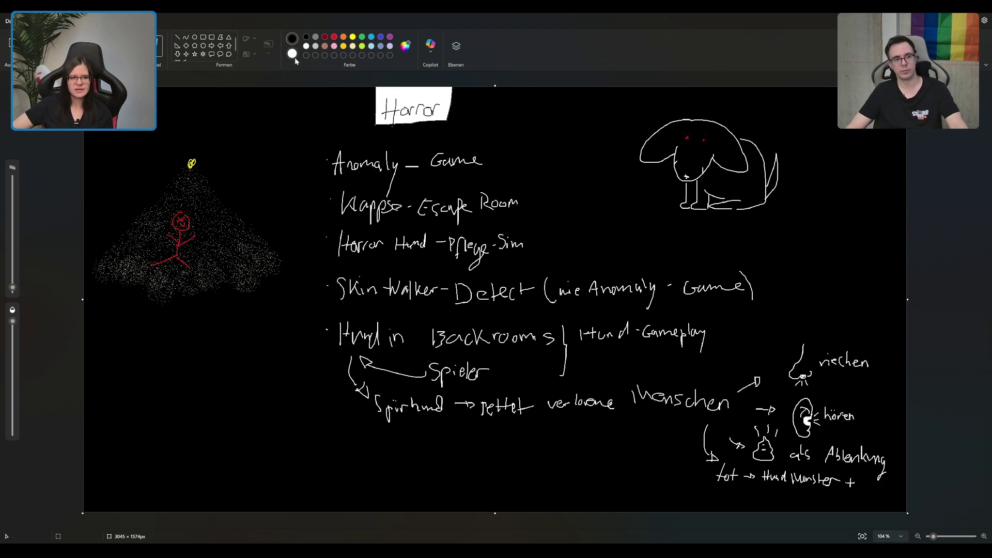
left_click(293, 54)
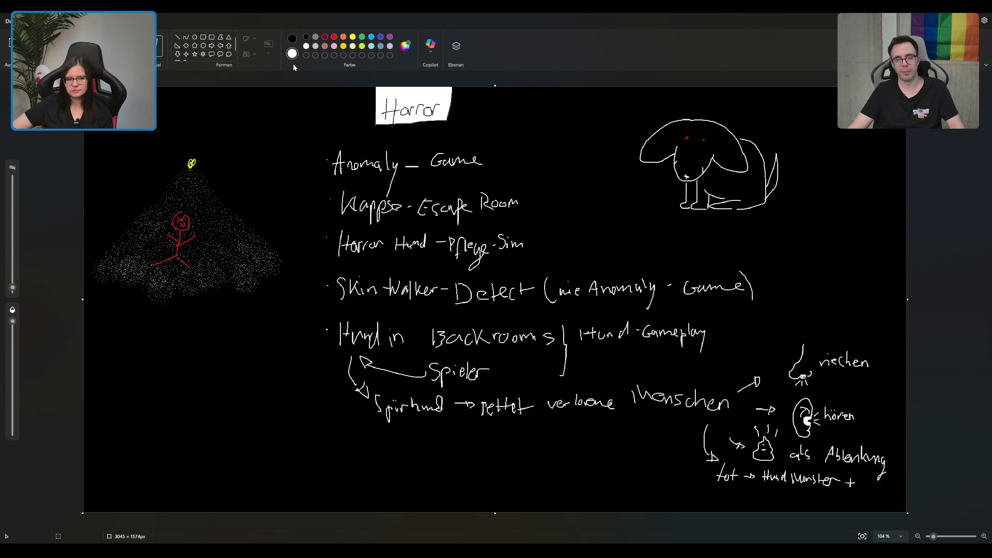
left_click(292, 38)
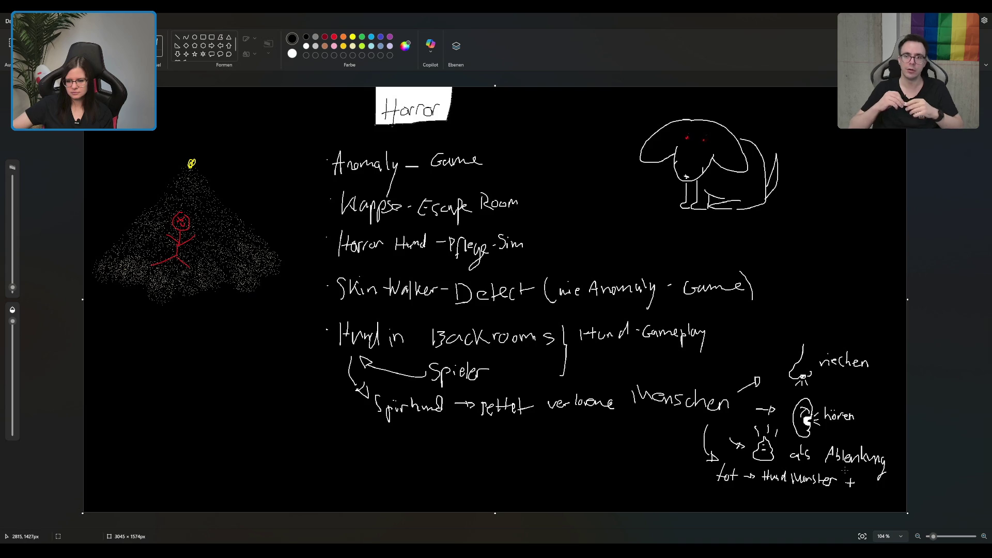
left_click(292, 54)
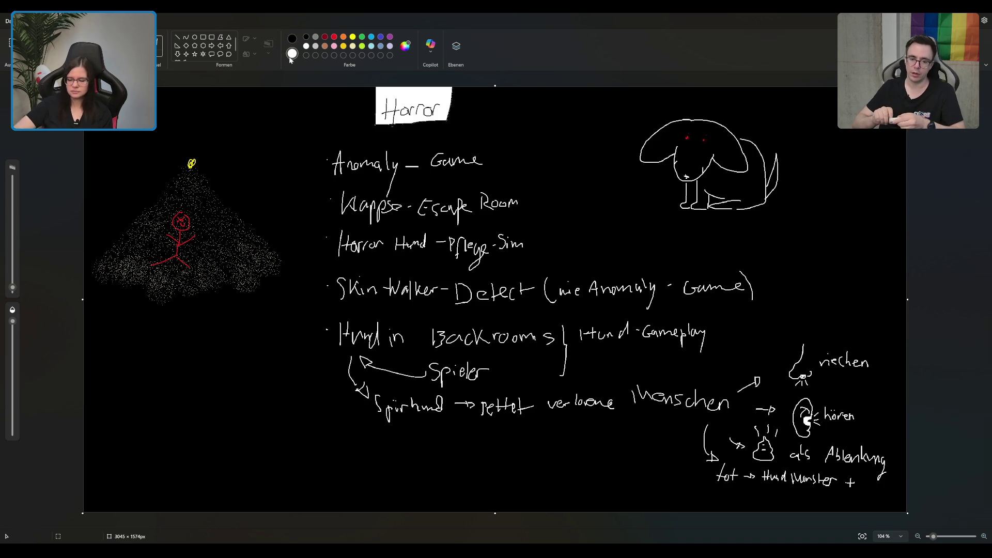